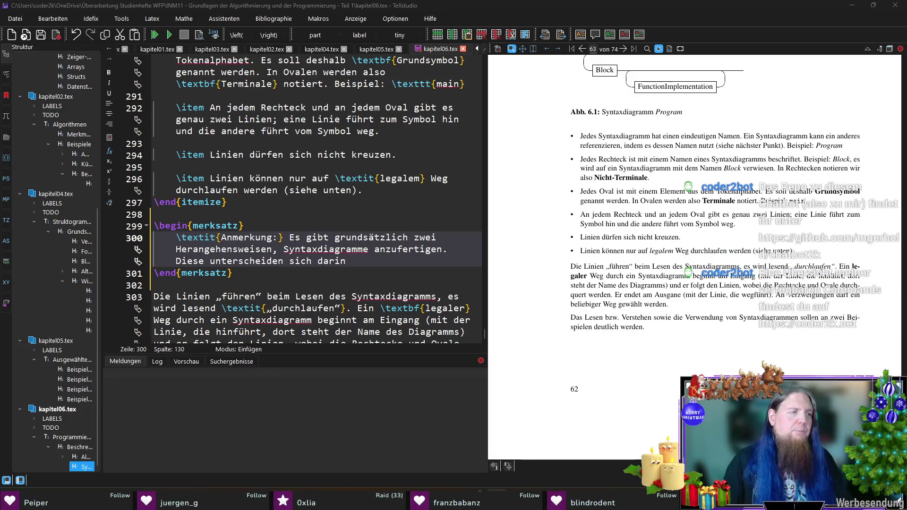
# Finish the note with 'aus welchem Alphabet die Terminale stammen. Sie können entweder aus dem Zeichenalphabet oder aus dem Tokenalphabet stammen.'
pyautogui.click(315, 273)
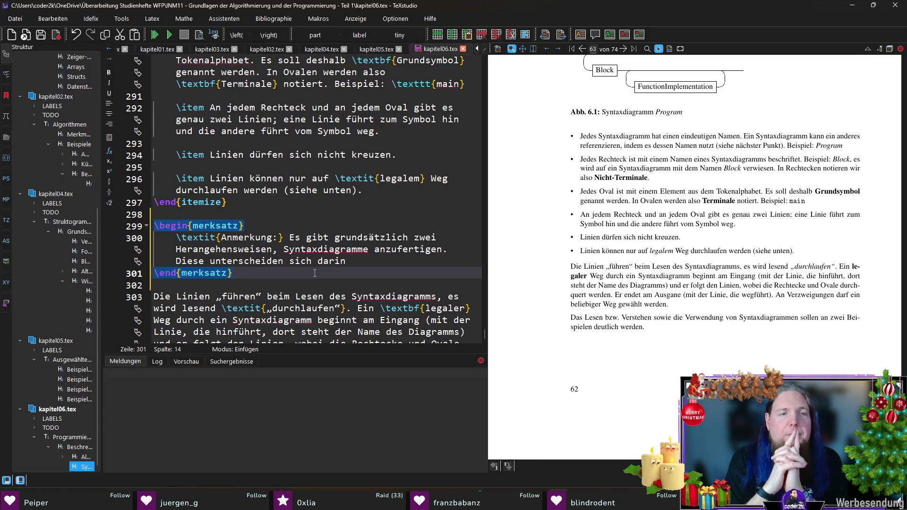
pyautogui.press('Up')
pyautogui.press('End')
pyautogui.write(', welc')
pyautogui.press('BackSpace')
pyautogui.press('BackSpace')
pyautogui.press('BackSpace')
pyautogui.press('BackSpace')
pyautogui.write('auf')
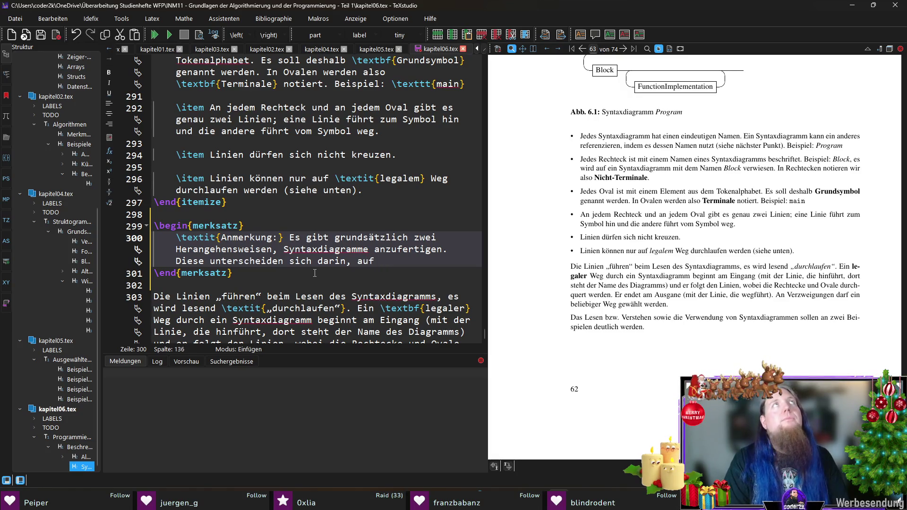
pyautogui.press('BackSpace')
pyautogui.press('BackSpace')
pyautogui.press('BackSpace')
pyautogui.write('au')
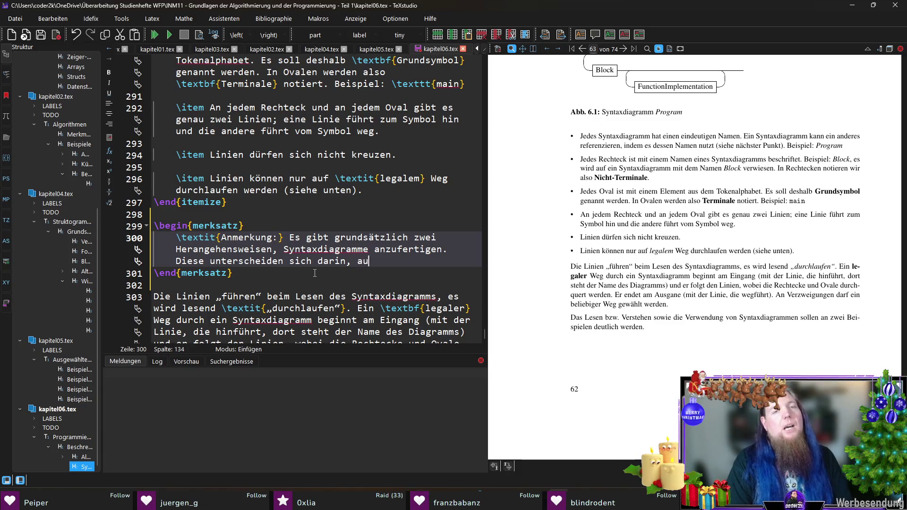
pyautogui.write('s welchem ')
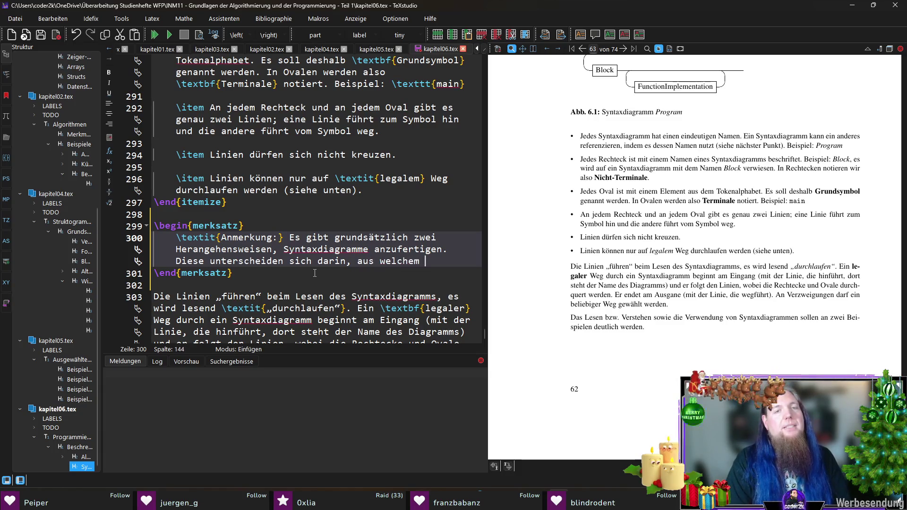
pyautogui.write('Alphabet')
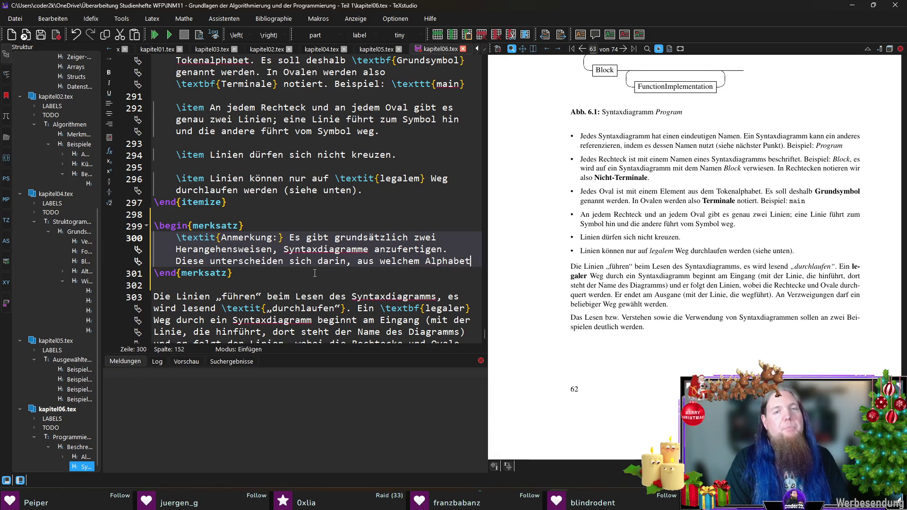
pyautogui.write(' die Termin')
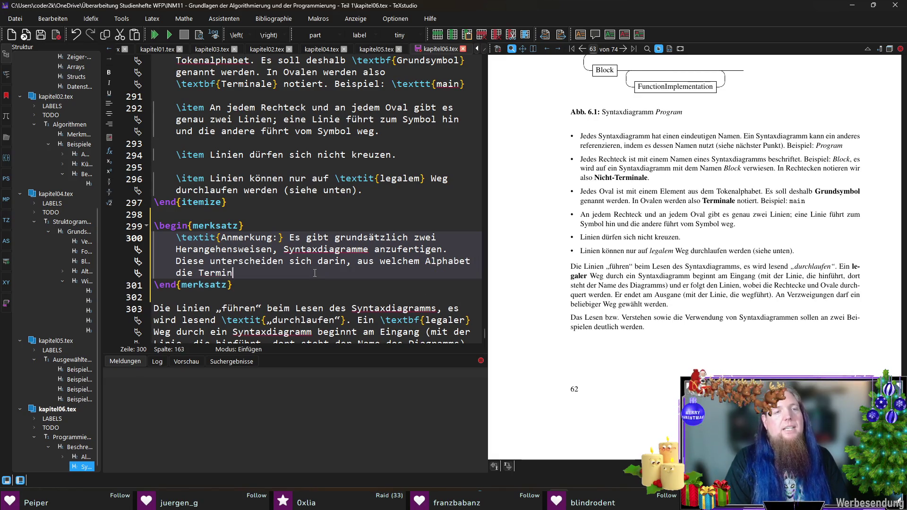
pyautogui.write('ale stammen.')
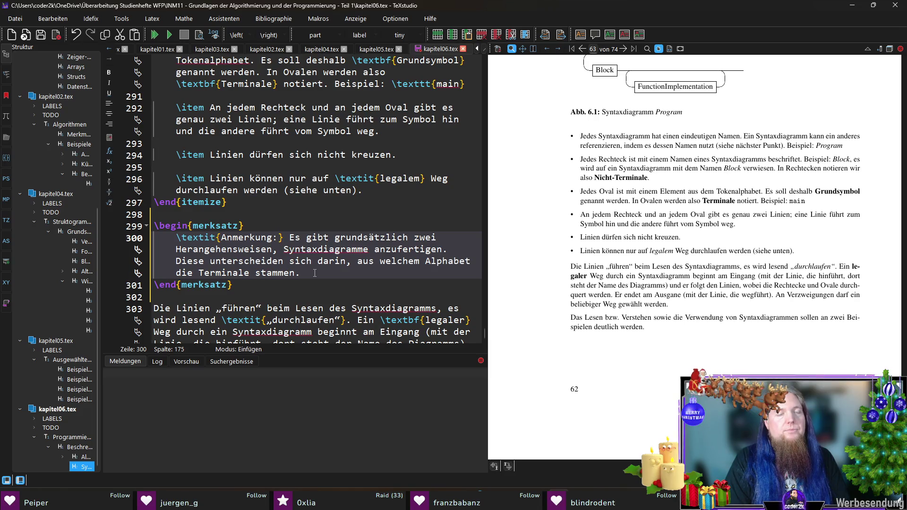
pyautogui.write('Sie könne')
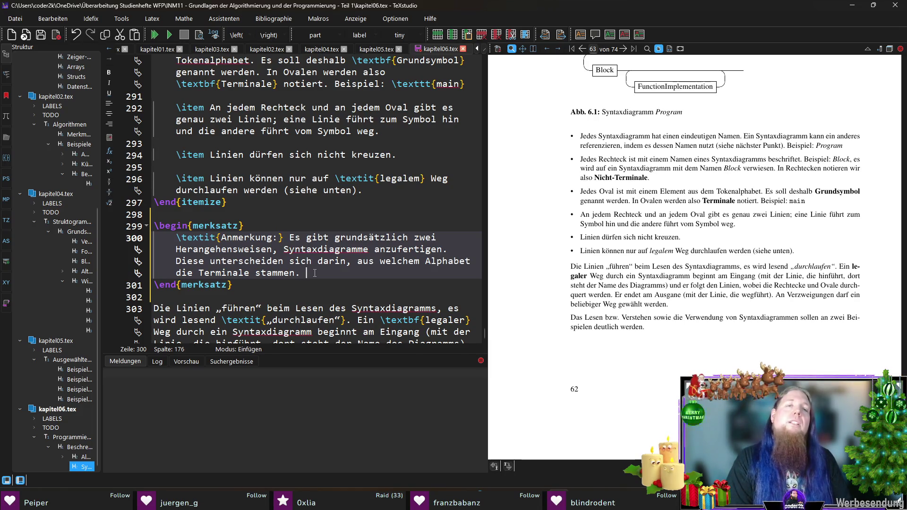
pyautogui.write('n d')
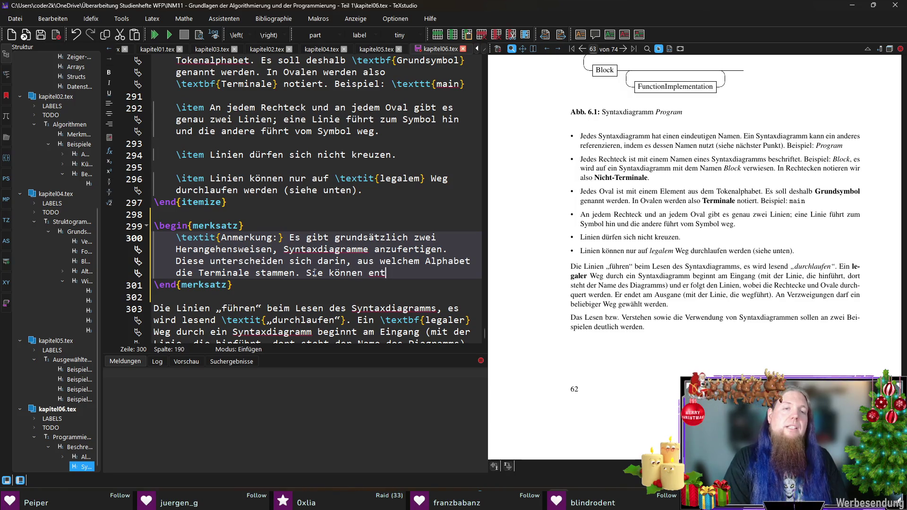
pyautogui.press('BackSpace')
pyautogui.press('BackSpace')
pyautogui.press('BackSpace')
pyautogui.press('BackSpace')
pyautogui.press('BackSpace')
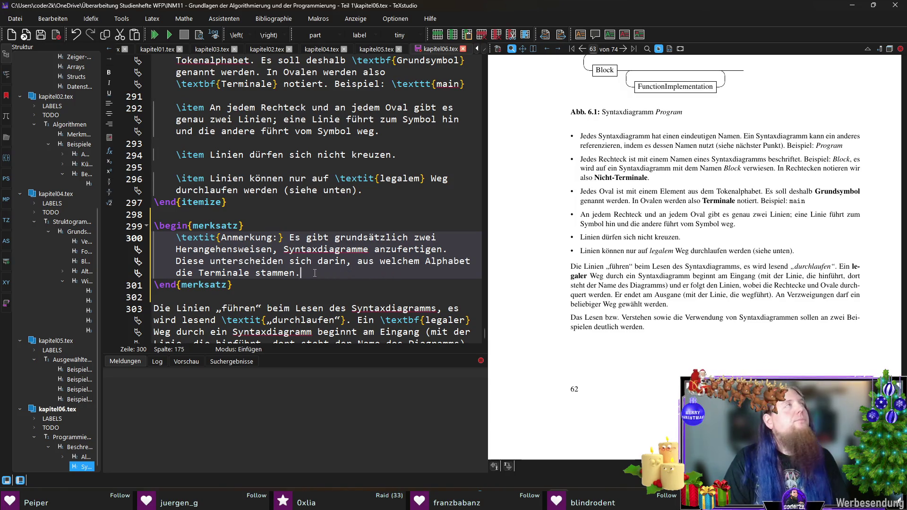
pyautogui.write(' Sie k')
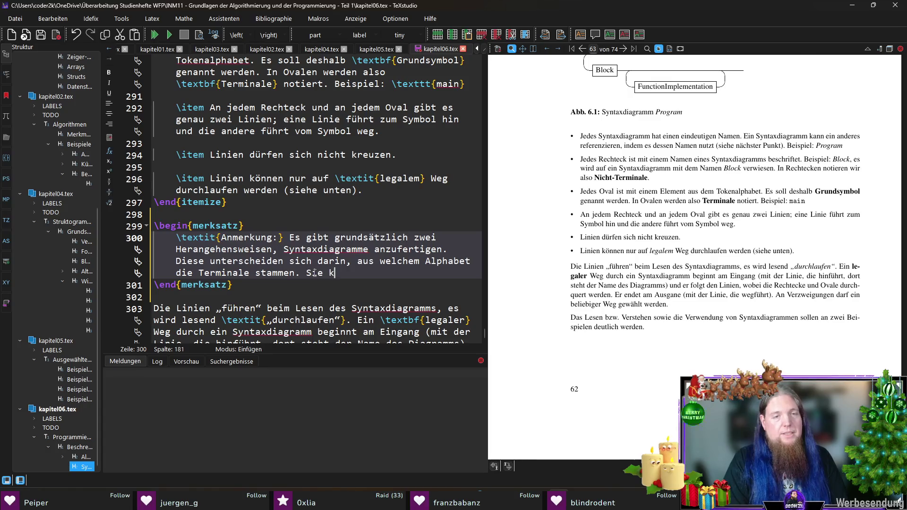
pyautogui.write('önnen entweder aus')
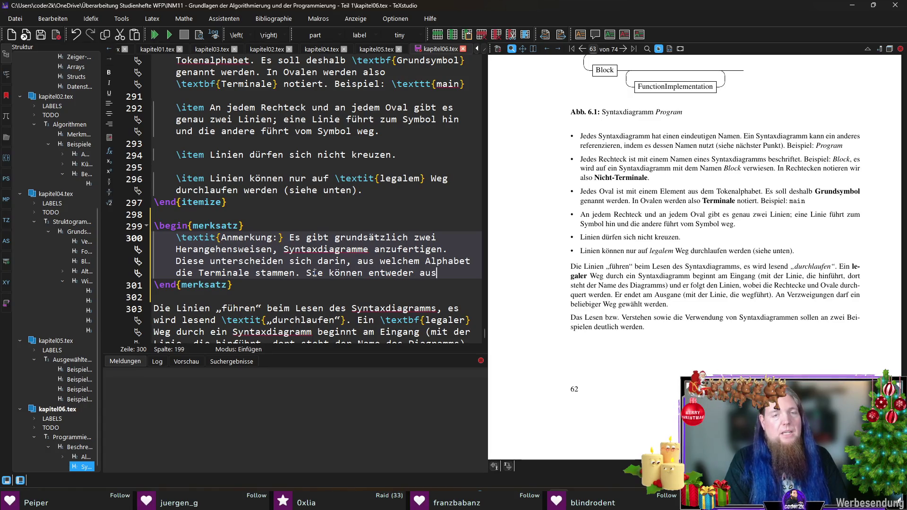
pyautogui.write(' dem Zeichenalp')
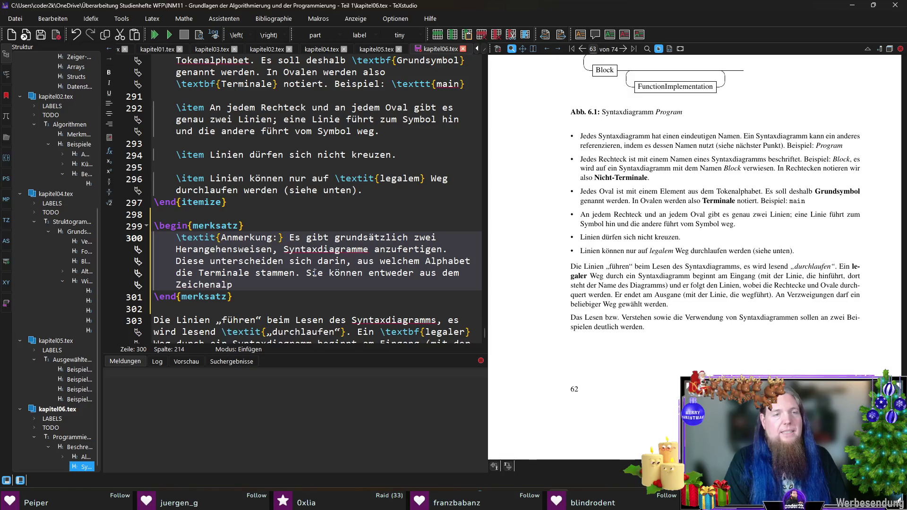
pyautogui.write('habet oder aus dem Toke')
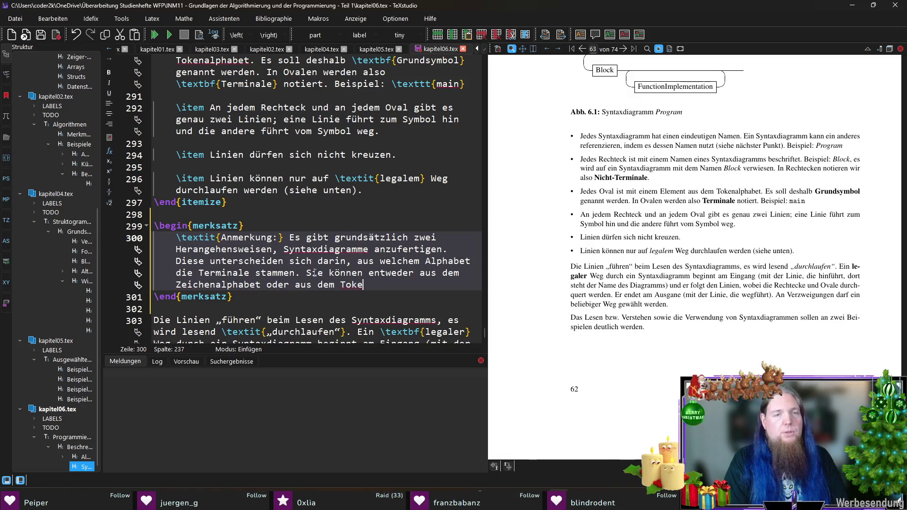
pyautogui.write('nalphabet stammen. ')
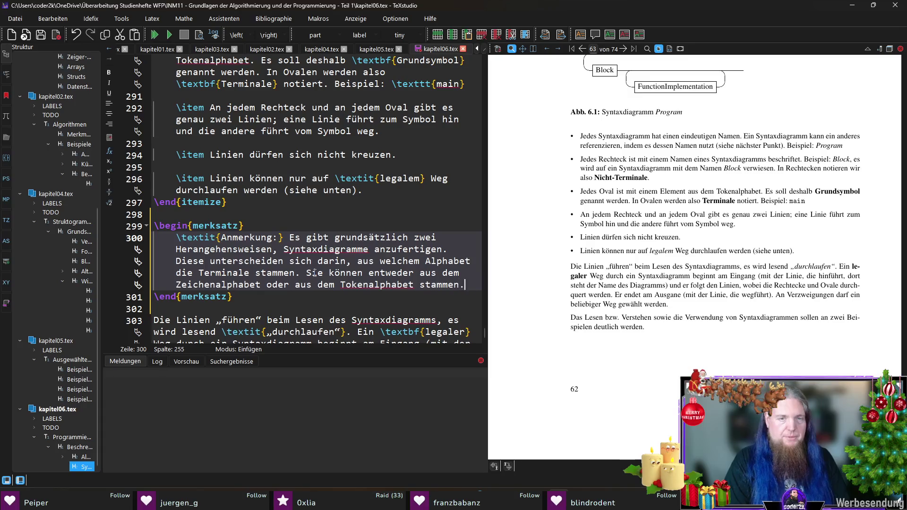
pyautogui.write('We')
# Explain that the Zeichenalphabet means no separate Scanner-Stufe, while with a scanner Tokenalphabet elements appear in Syntaxdiagrammen
pyautogui.press('BackSpace')
pyautogui.write('ird das Zeichenalphabet genutzt, entspricht das konzeptuell e')
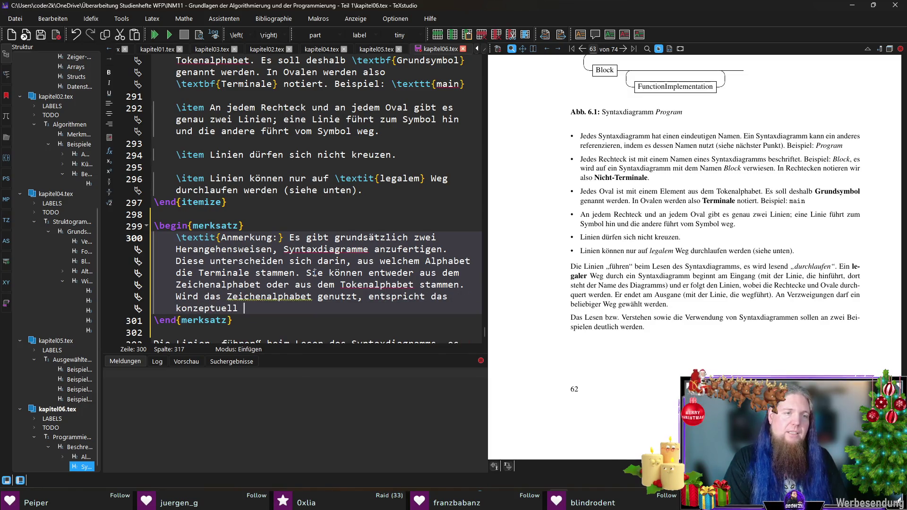
pyautogui.write('iner A')
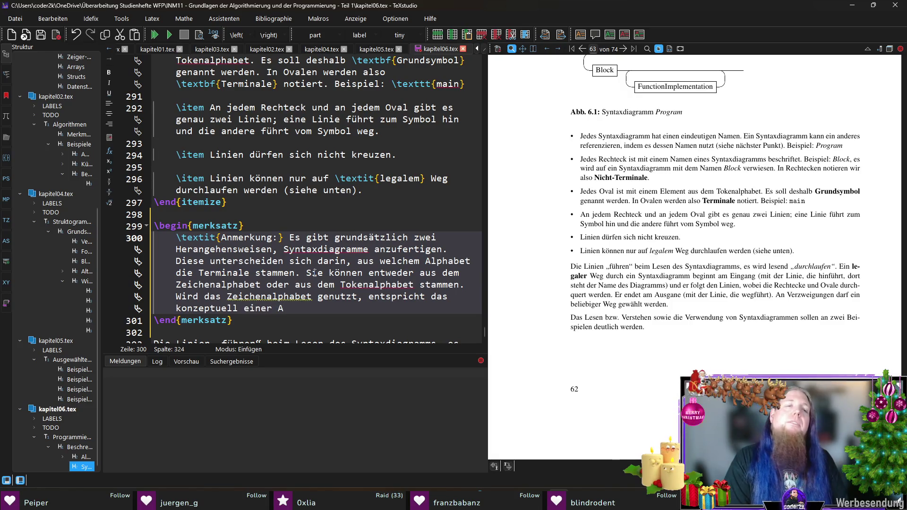
pyautogui.press('BackSpace')
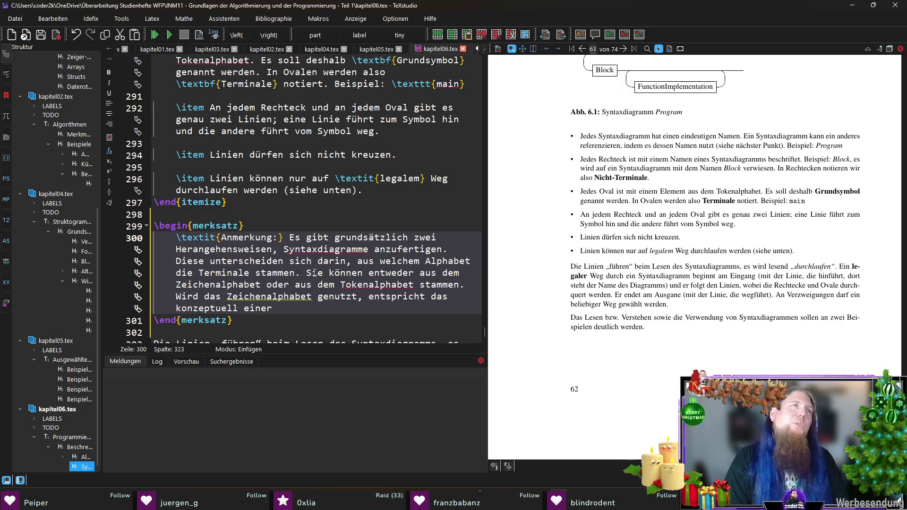
pyautogui.write('Analyse des Quellte')
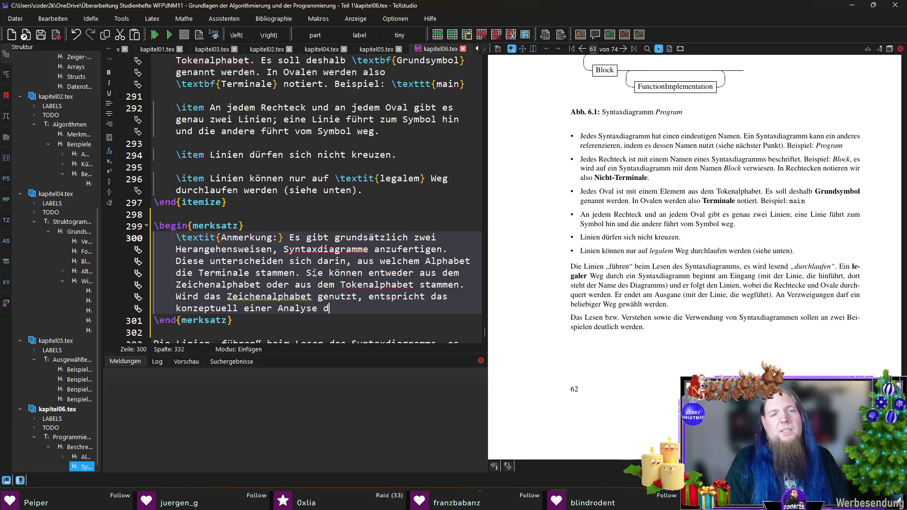
pyautogui.write('xtes')
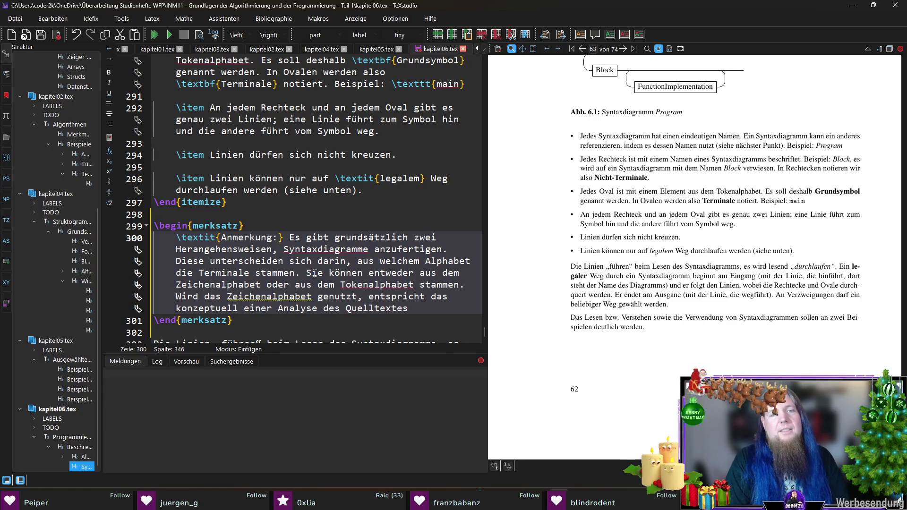
pyautogui.write(' ohne ')
pyautogui.write('eparate ')
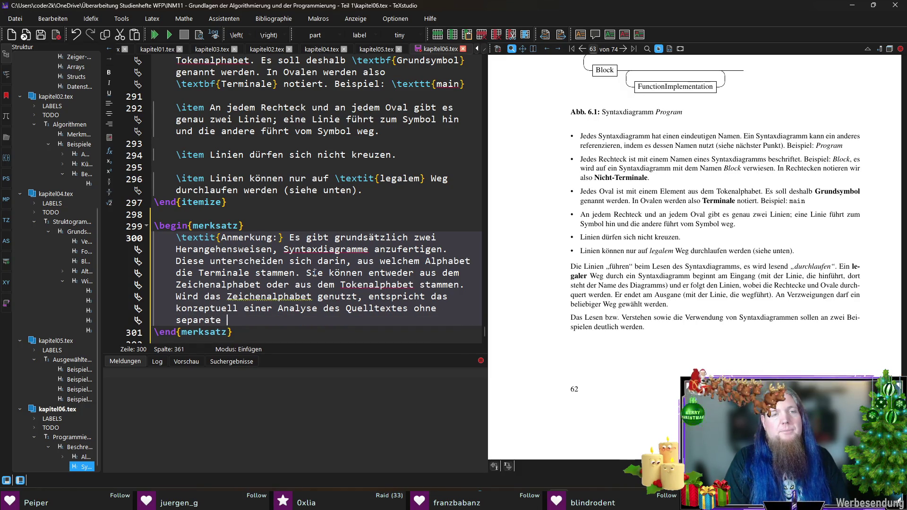
pyautogui.write('arser')
pyautogui.press('BackSpace')
pyautogui.press('BackSpace')
pyautogui.press('BackSpace')
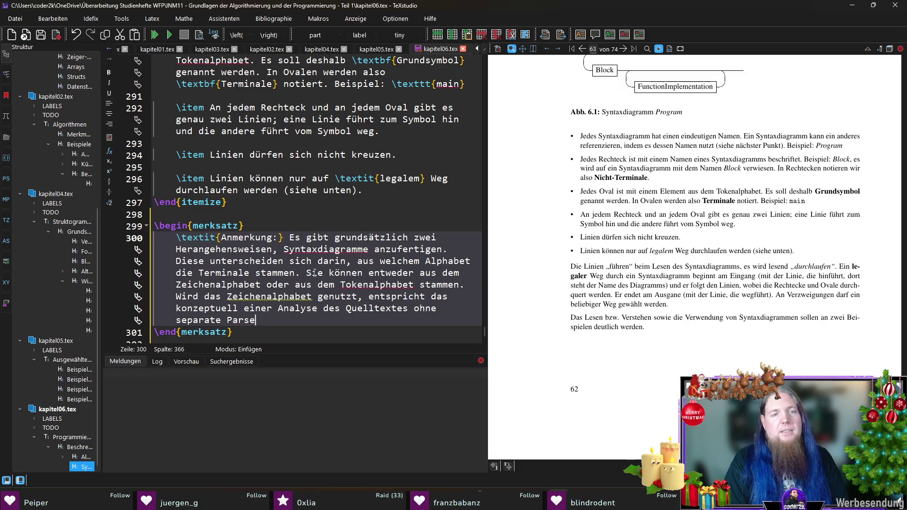
pyautogui.write('Scanner-Stufe.')
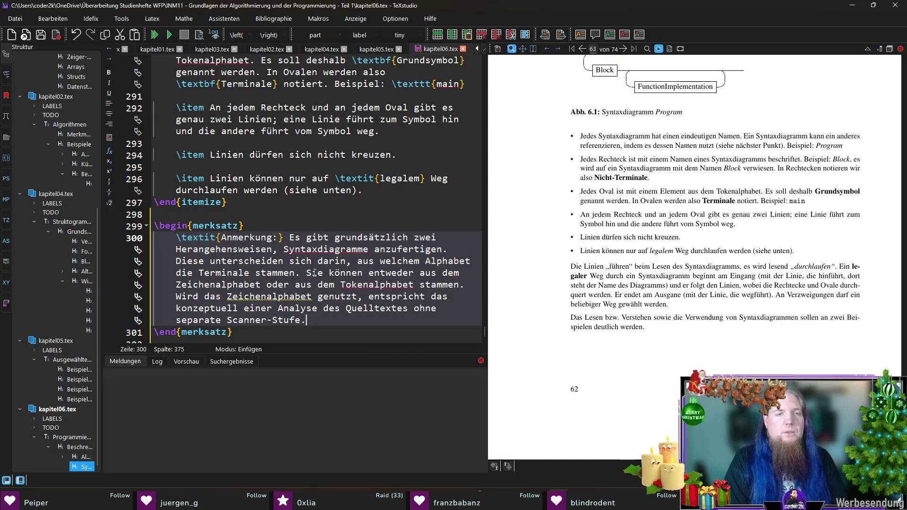
pyautogui.write(' Wird ')
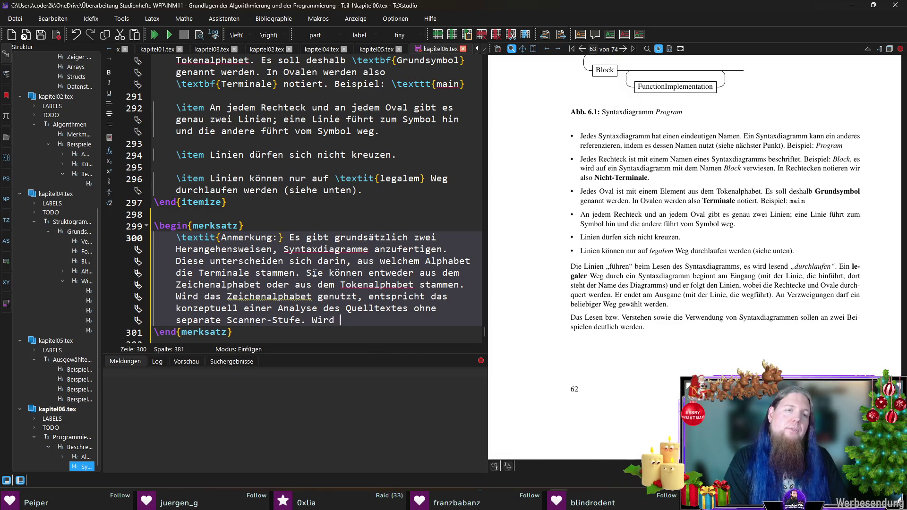
pyautogui.write('jedoch ein Scanner')
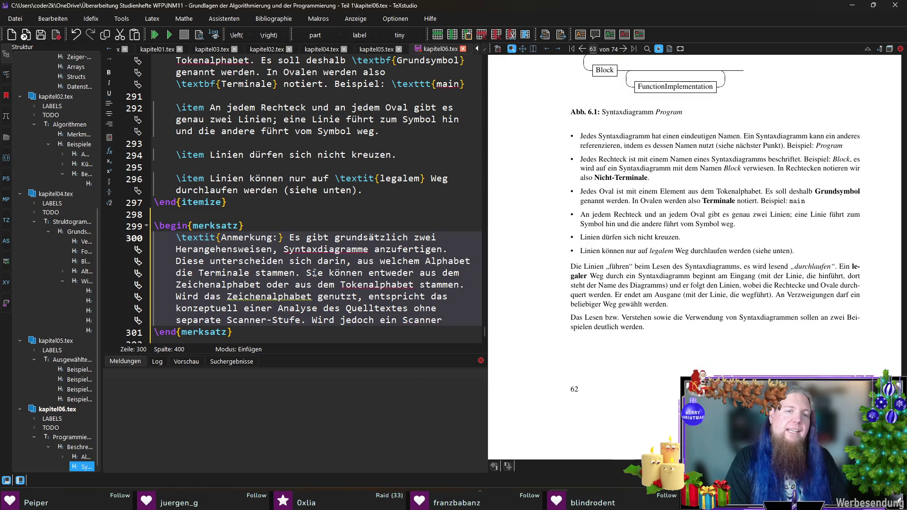
pyautogui.write(' genutzt, ')
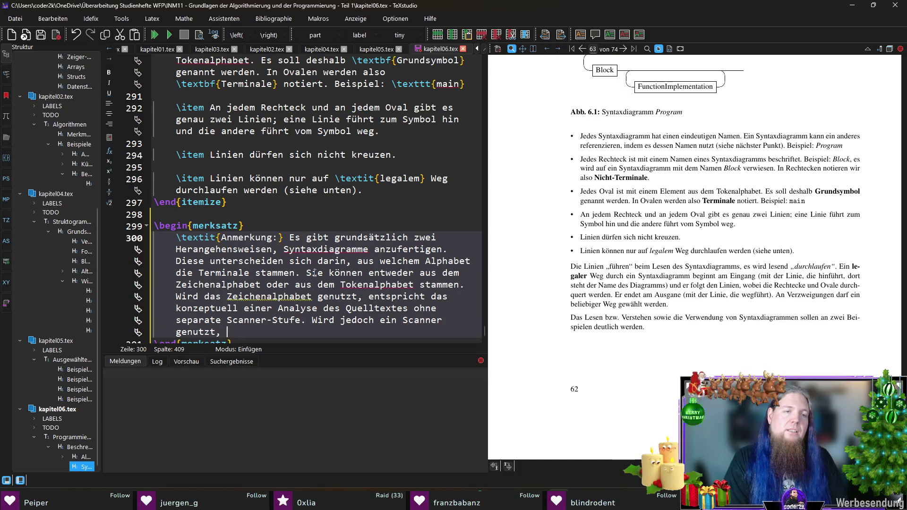
pyautogui.write('notiert man ')
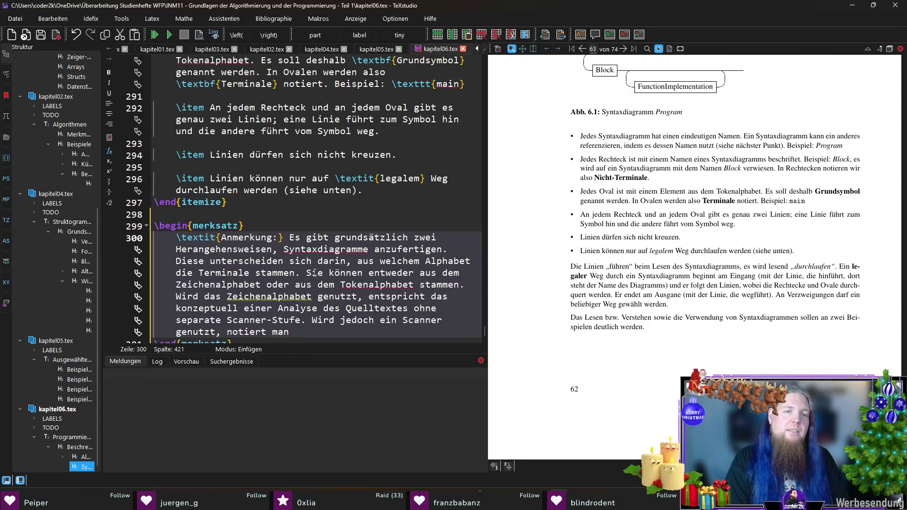
pyautogui.write('Elemente des Tokenalphabets in den Symta')
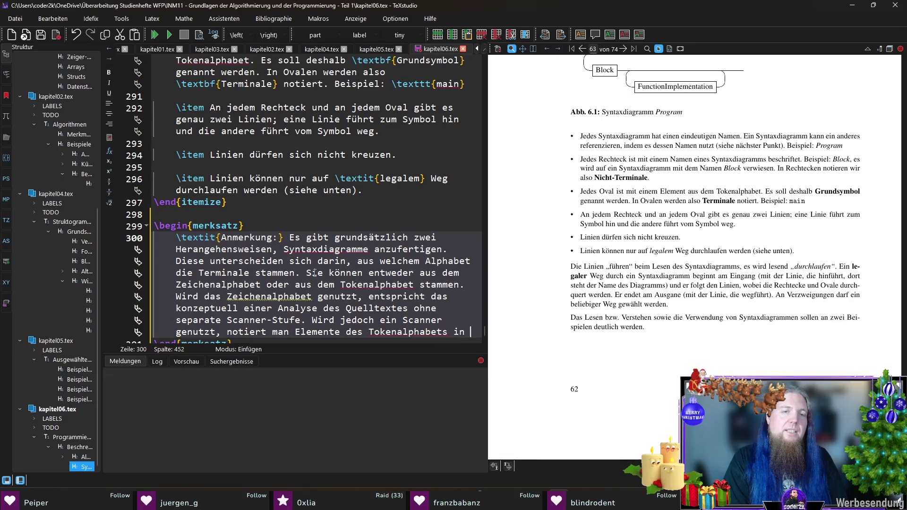
pyautogui.press('BackSpace')
pyautogui.press('BackSpace')
pyautogui.press('BackSpace')
pyautogui.write('ntaxdiagrammen.')
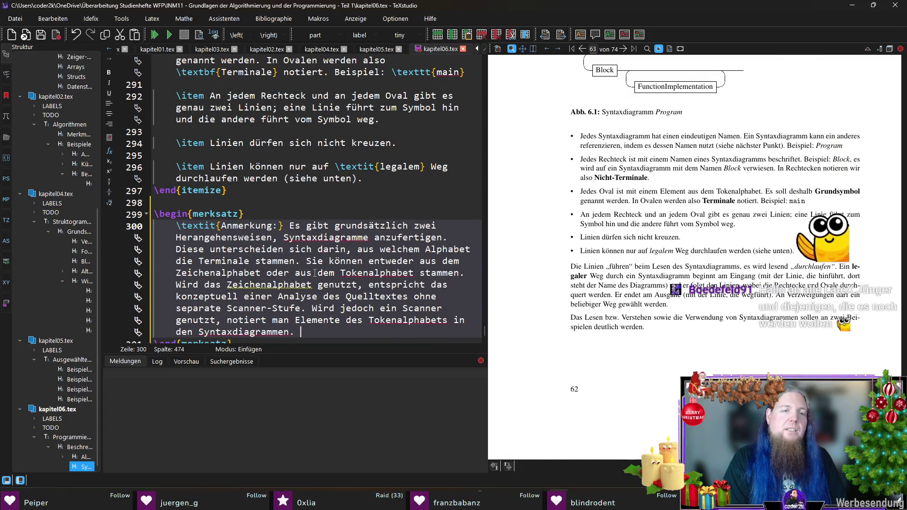
pyautogui.press('Return')
pyautogui.press('Return')
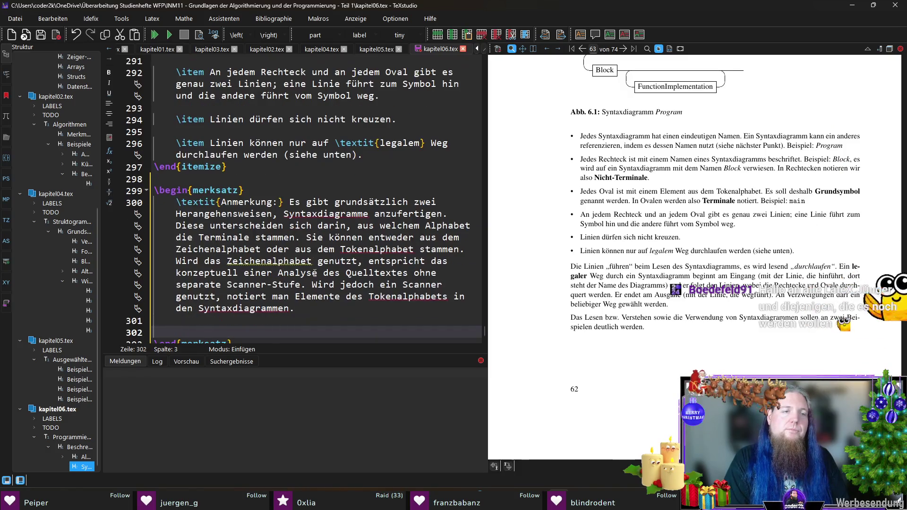
# Add the paragraph 'Wir nutzen ausschließlich Syntaxdiagramme auf Basis des Tokenalphabets.' to the note and recompile the preview
pyautogui.press('BackSpace')
pyautogui.press('BackSpace')
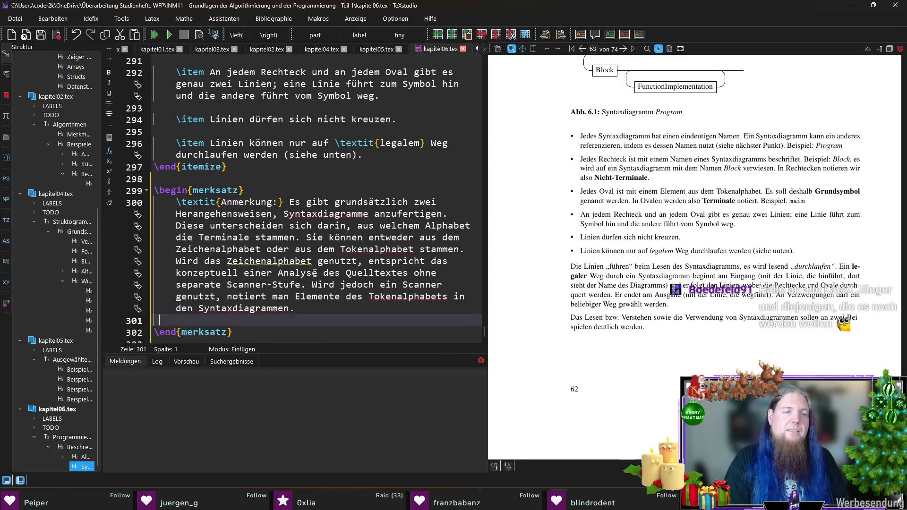
pyautogui.press('Return')
pyautogui.write('In d')
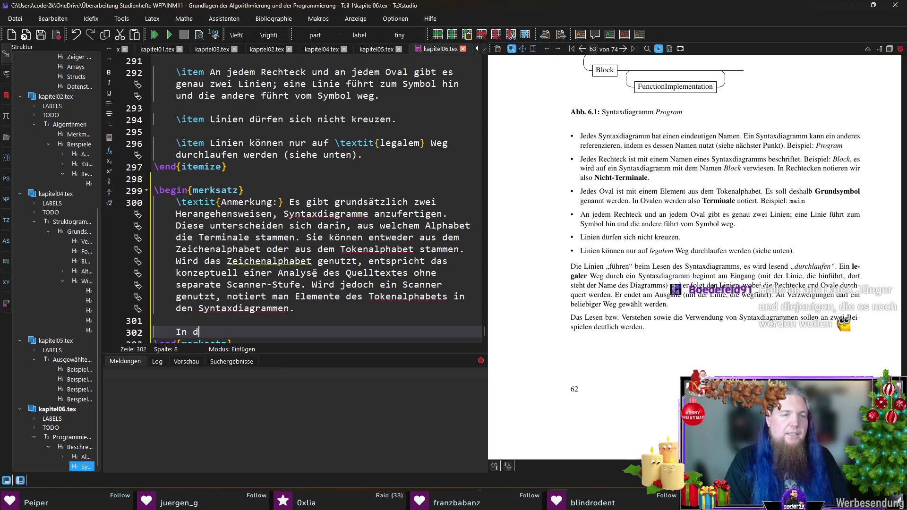
pyautogui.write('iesem Studi')
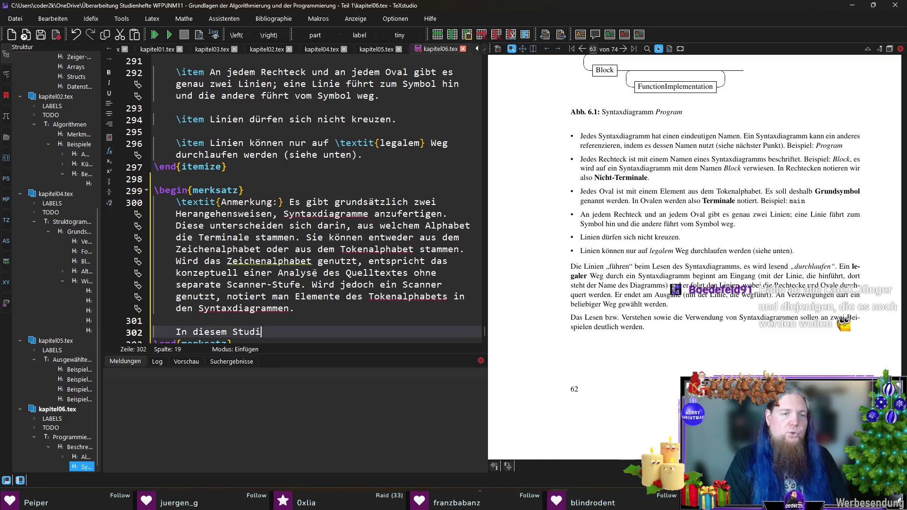
pyautogui.write('enheft benutze')
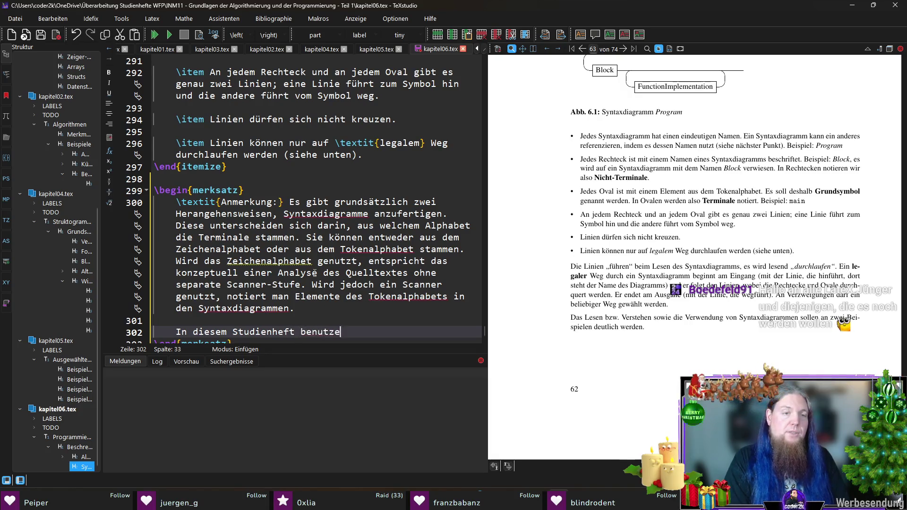
pyautogui.write('n wir ausschließlich')
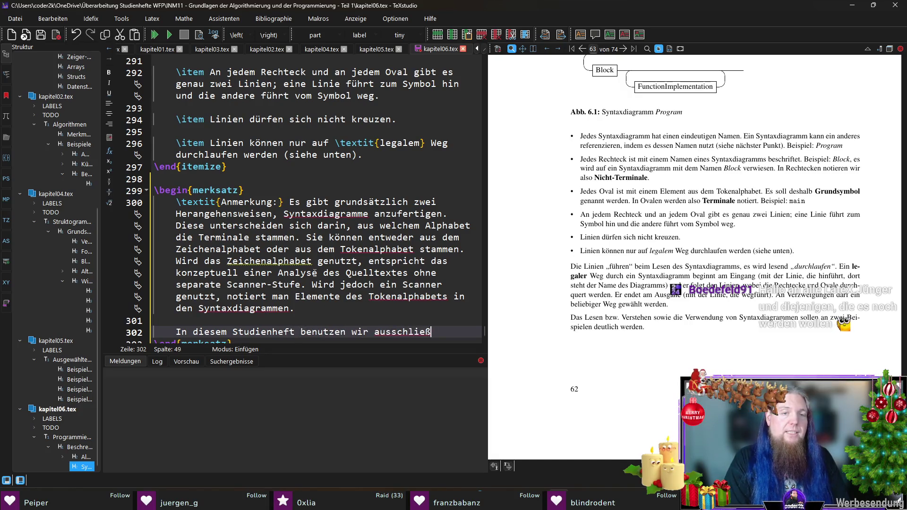
pyautogui.hotkey('ctrl', 'shift', 'Left')
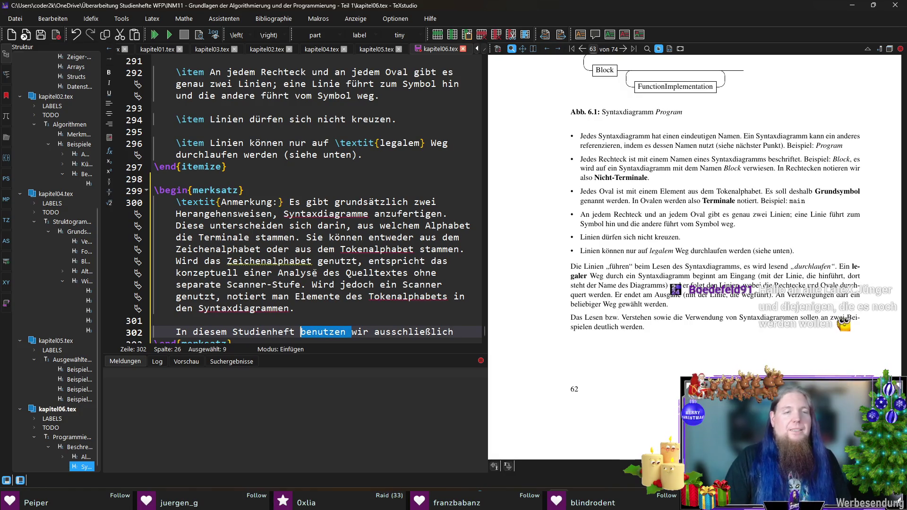
pyautogui.write('zeigen')
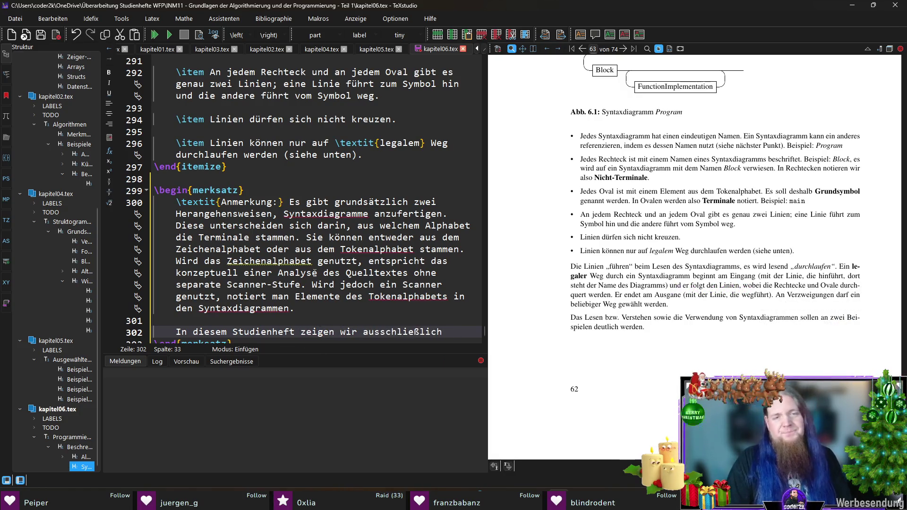
pyautogui.hotkey('ctrl', 'shift', 'Left')
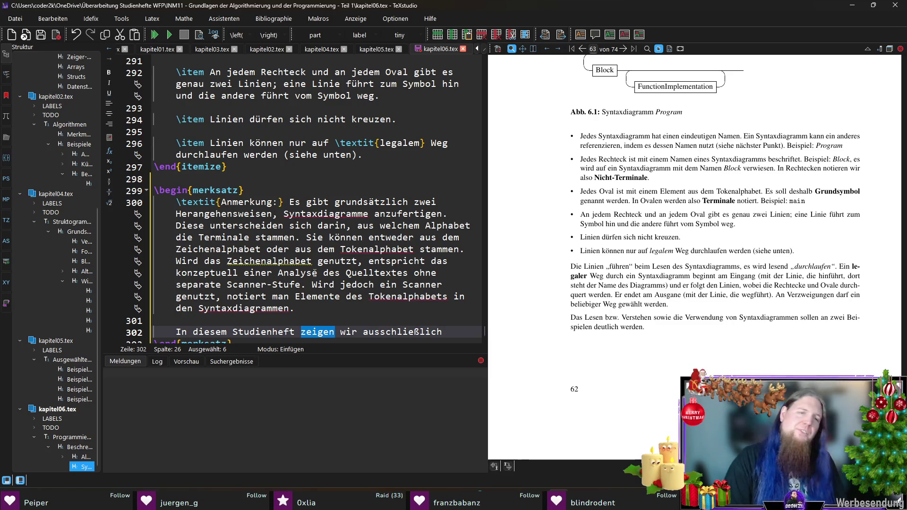
pyautogui.write('verwenden')
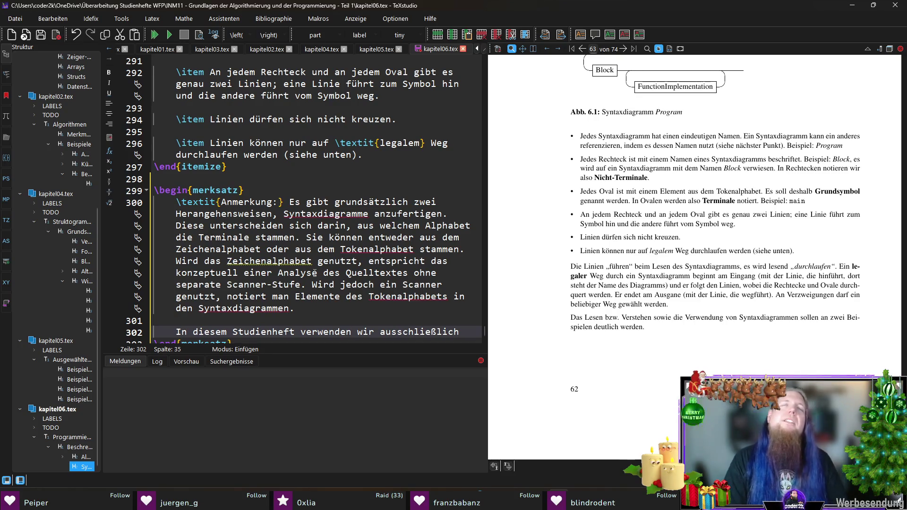
pyautogui.press('End')
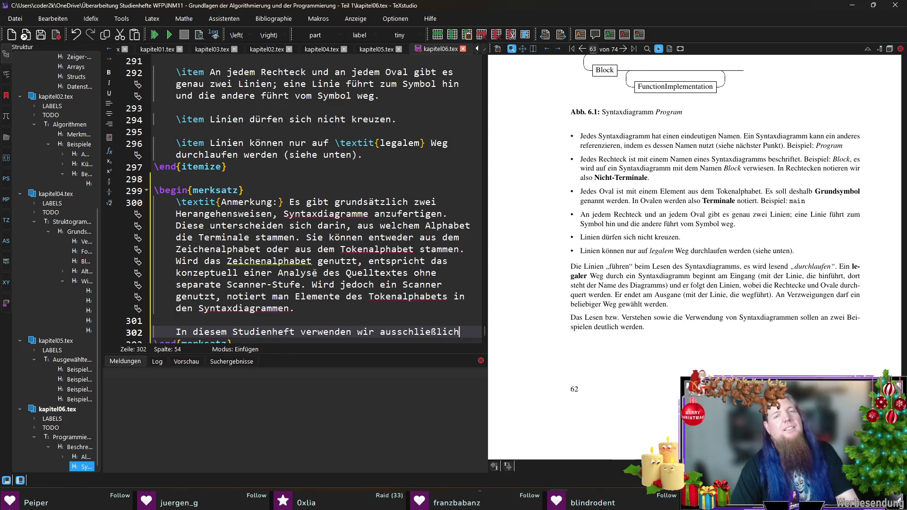
pyautogui.hotkey('shift', 'Home')
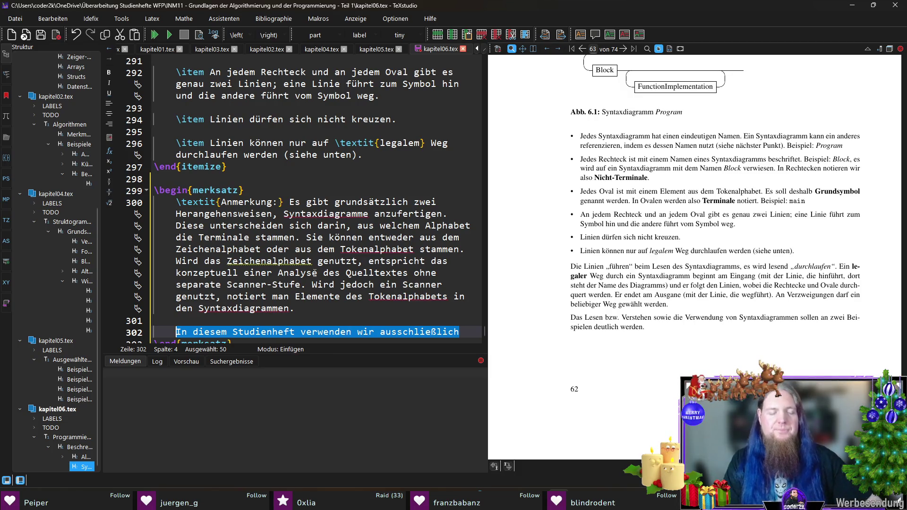
pyautogui.write('Wir ')
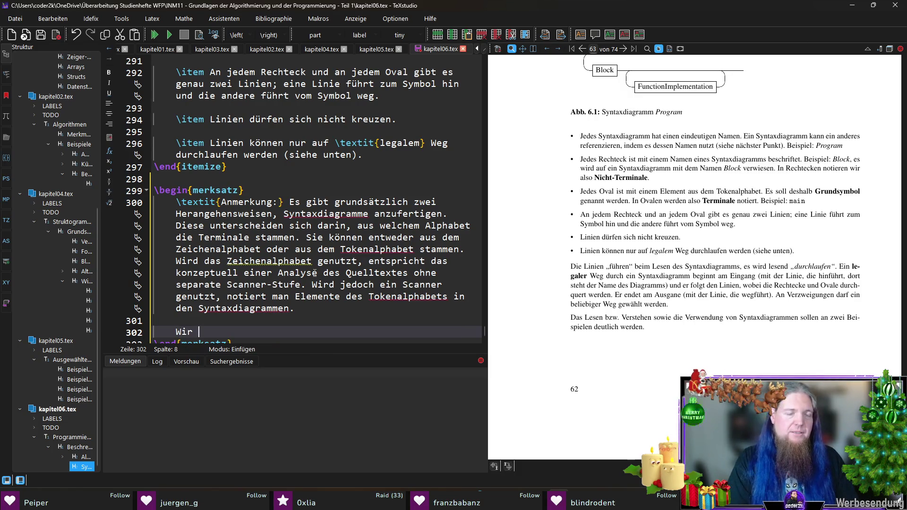
pyautogui.write('nutzen ')
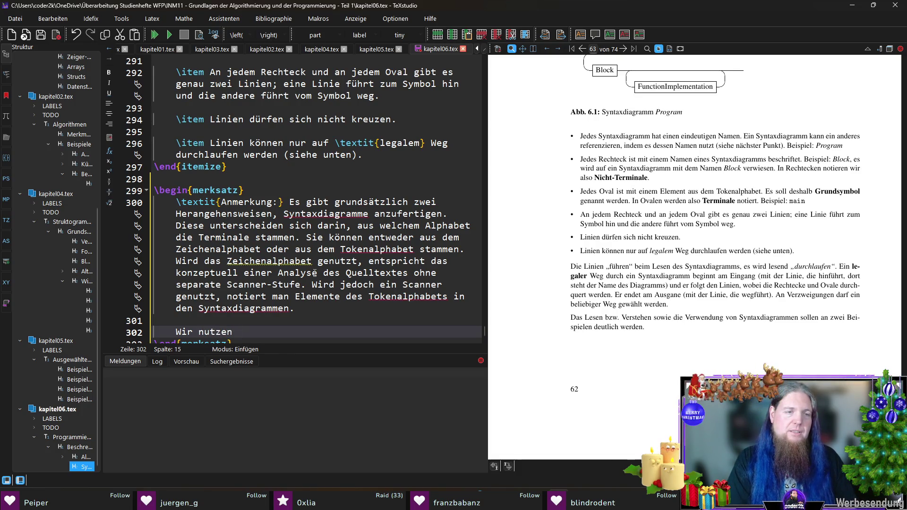
pyautogui.write('aussch')
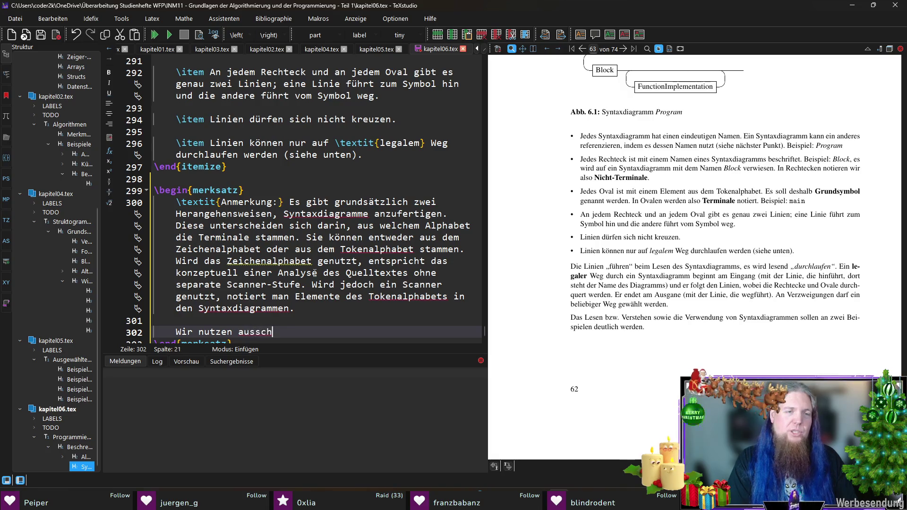
pyautogui.write('ließlich Syntaxdia')
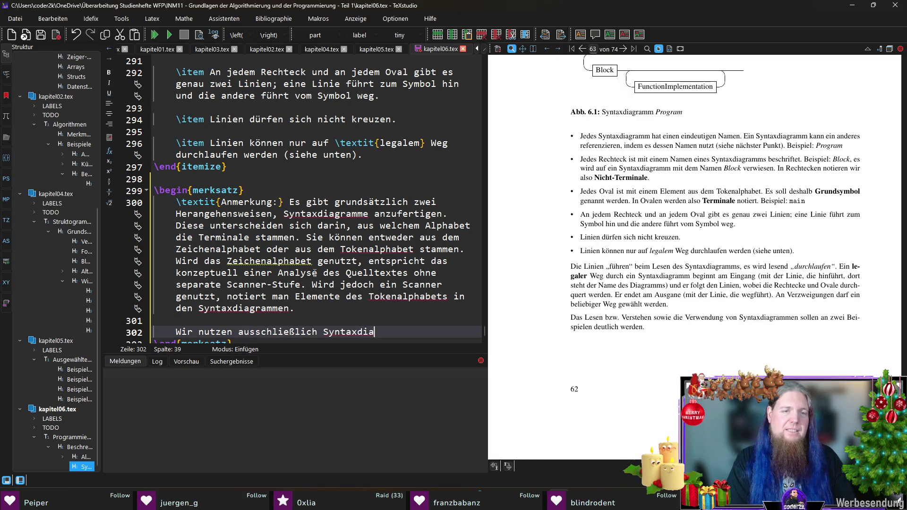
pyautogui.write('gramme auf Bas')
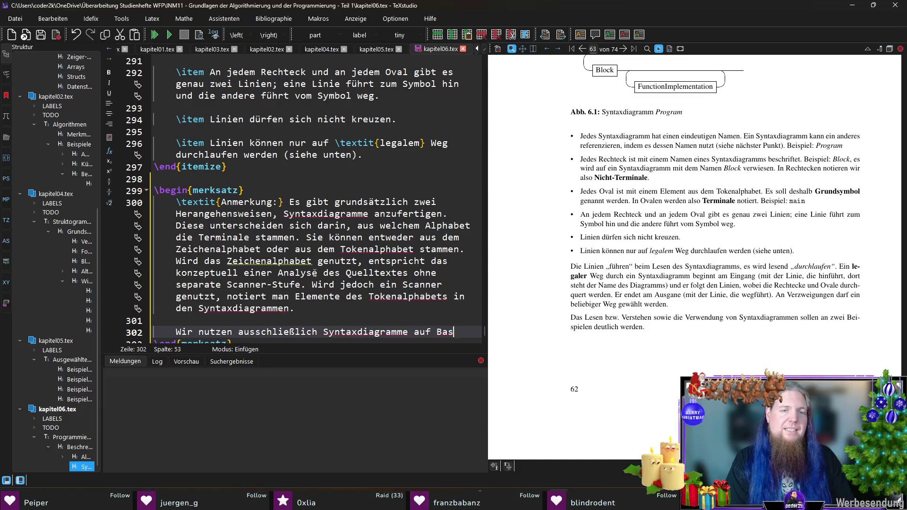
pyautogui.write('is des Tokenalphabets.')
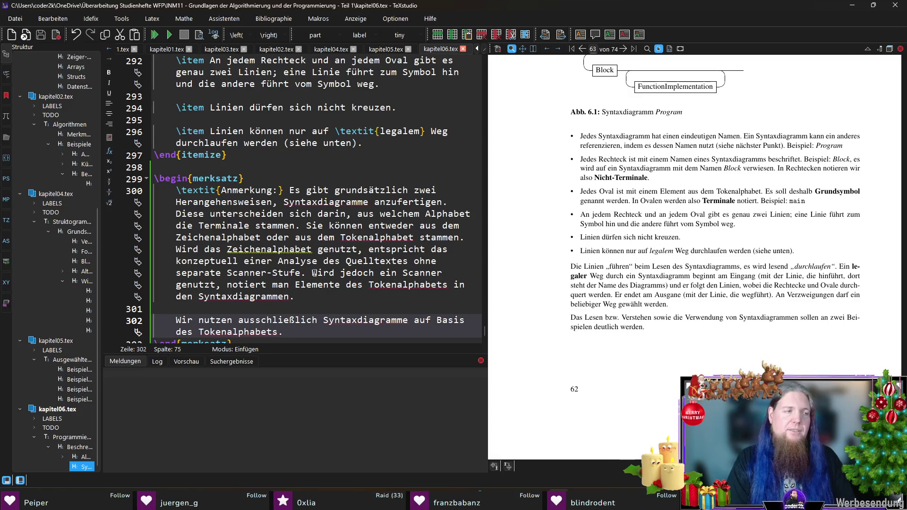
pyautogui.press('F5')
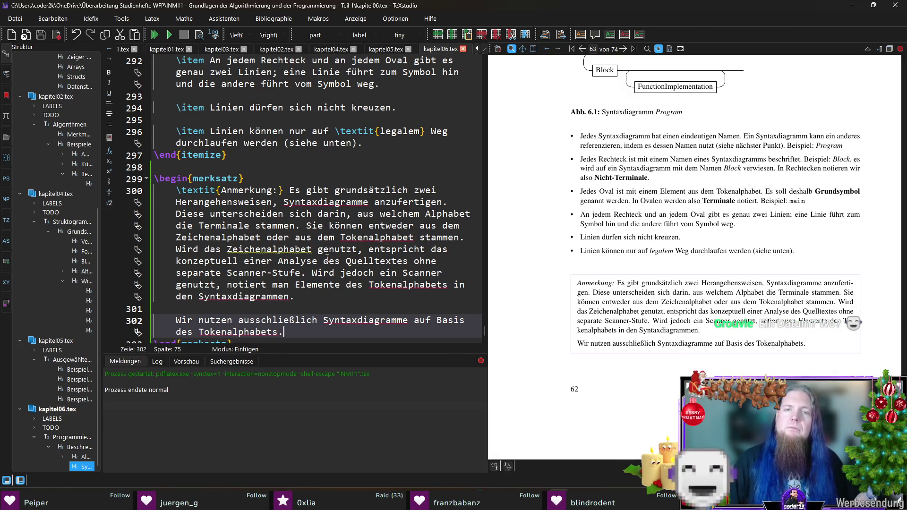
pyautogui.scroll(-3, 340, 249)
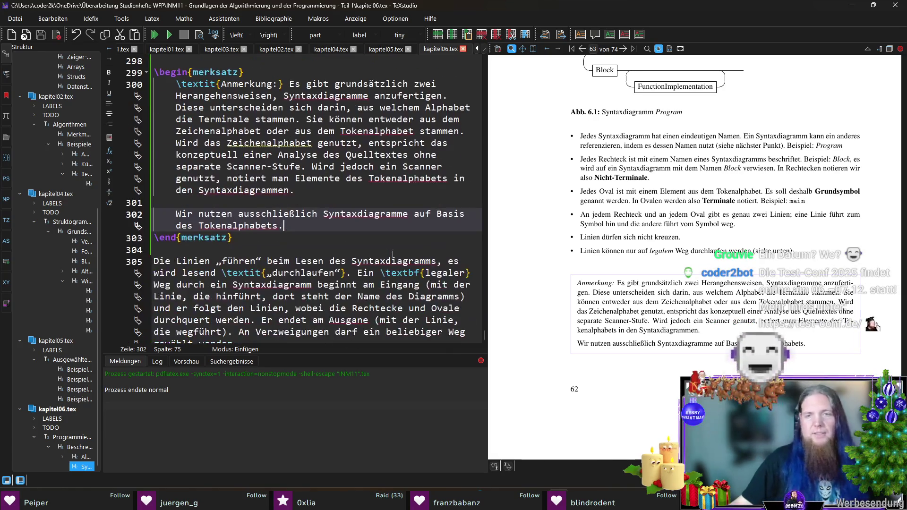
pyautogui.click(403, 247)
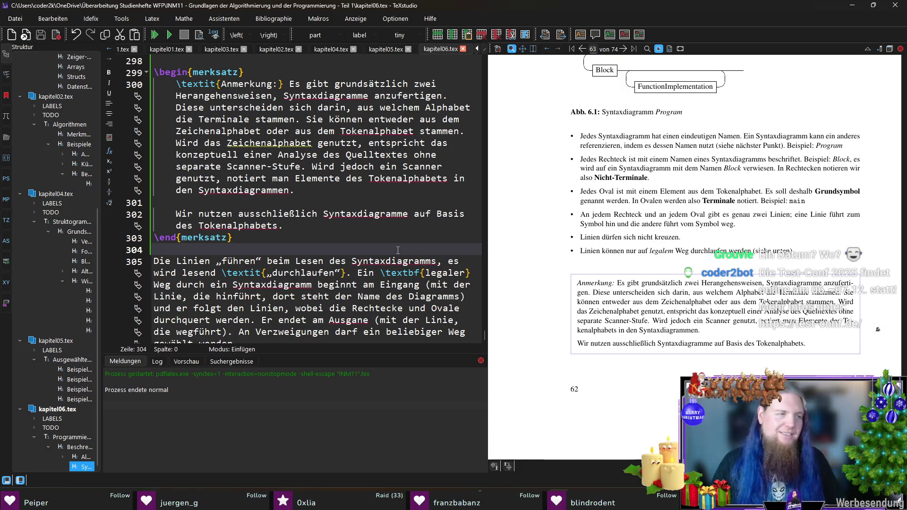
pyautogui.scroll(-3, 555, 263)
pyautogui.scroll(-4, 555, 263)
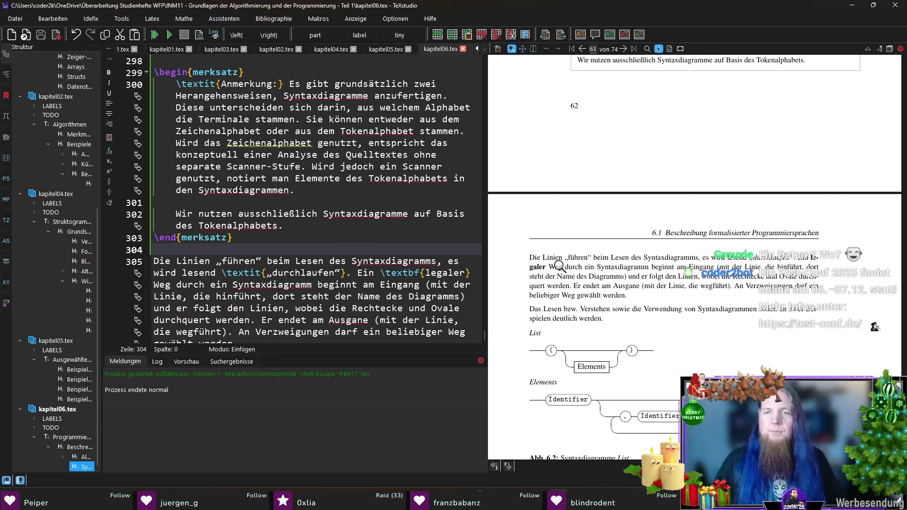
pyautogui.scroll(-1, 527, 277)
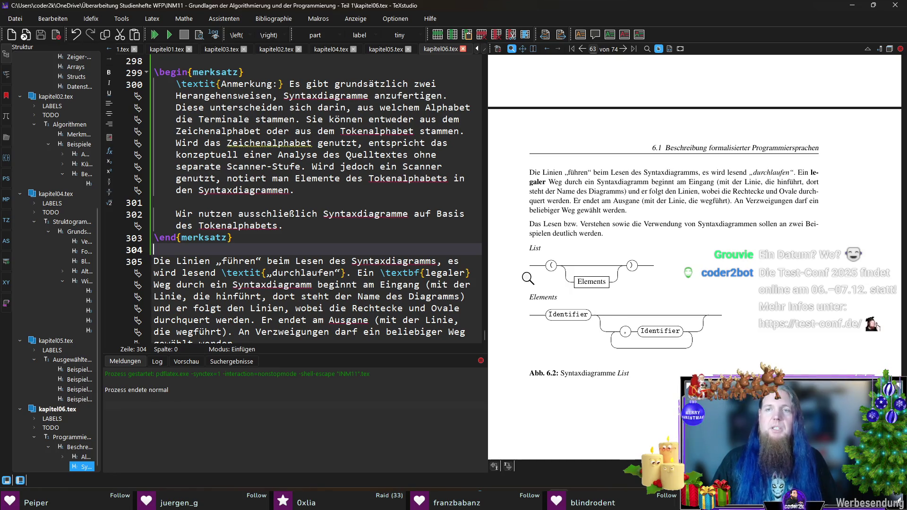
pyautogui.scroll(7, 628, 278)
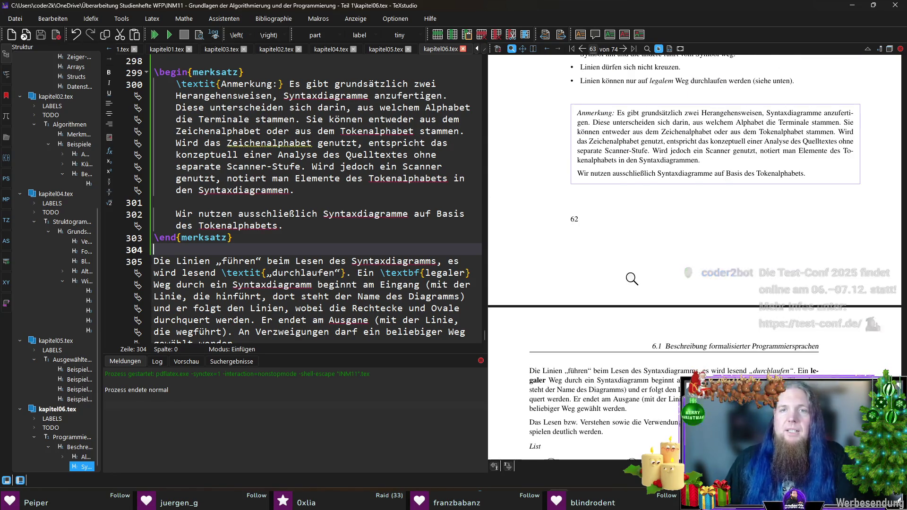
pyautogui.scroll(-6, 631, 278)
pyautogui.scroll(9, 656, 281)
pyautogui.scroll(-5, 659, 278)
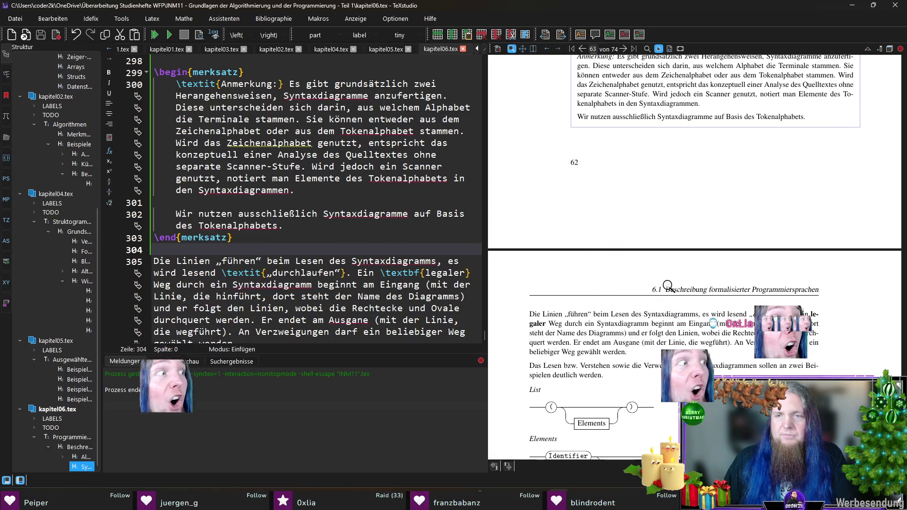
pyautogui.moveTo(243, 243)
pyautogui.mouseDown()
pyautogui.moveTo(198, 113)
pyautogui.moveTo(154, 71)
pyautogui.mouseUp()
pyautogui.hotkey('ctrl', 'c')
# Move the merksatz note block below the paragraph about traversing the diagram, then recompile
pyautogui.press('Delete')
pyautogui.press('BackSpace')
pyautogui.press('BackSpace')
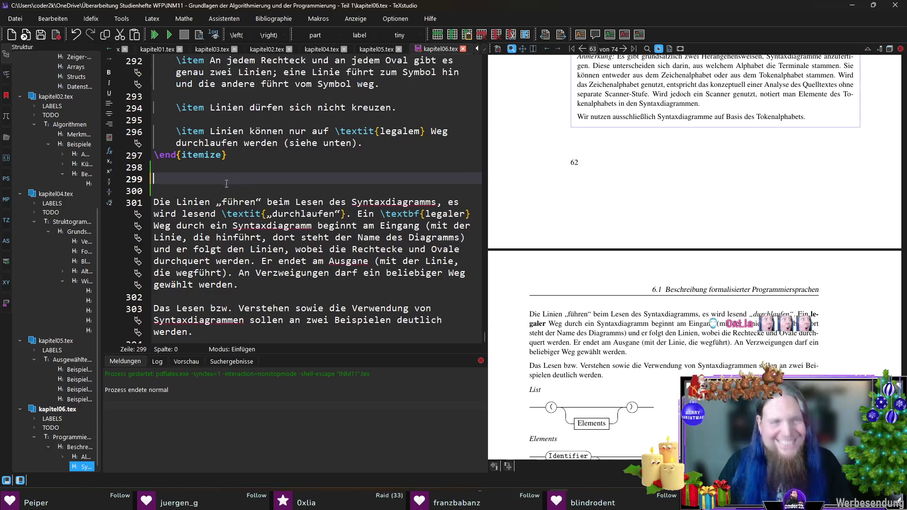
pyautogui.click(249, 276)
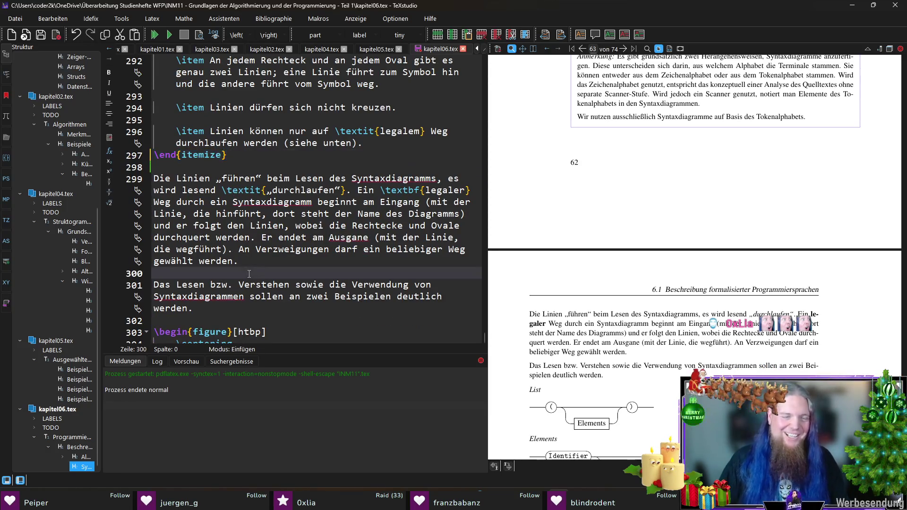
pyautogui.press('Return')
pyautogui.press('Return')
pyautogui.press('Up')
pyautogui.hotkey('ctrl', 'v')
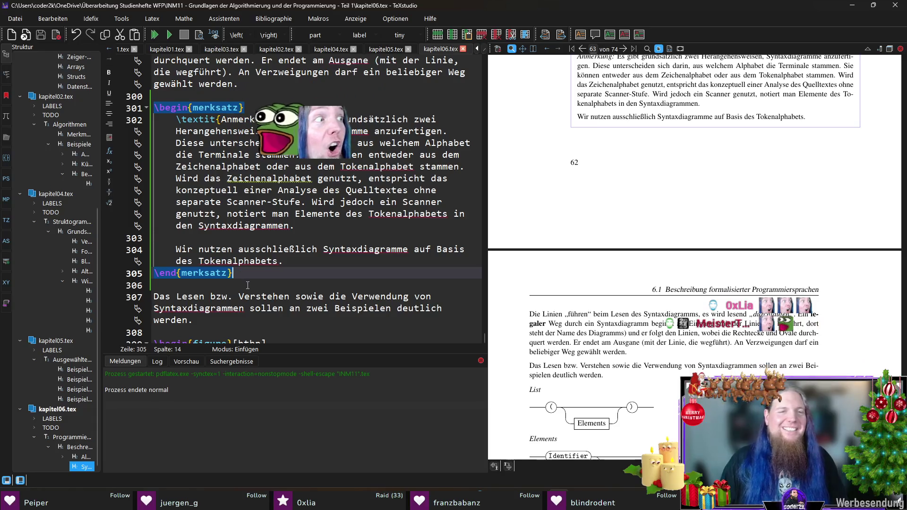
pyautogui.click(247, 287)
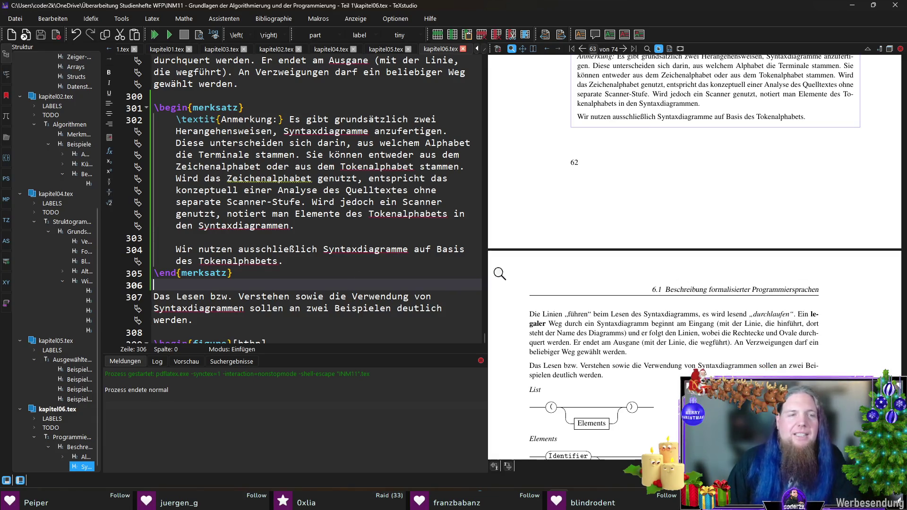
pyautogui.press('F5')
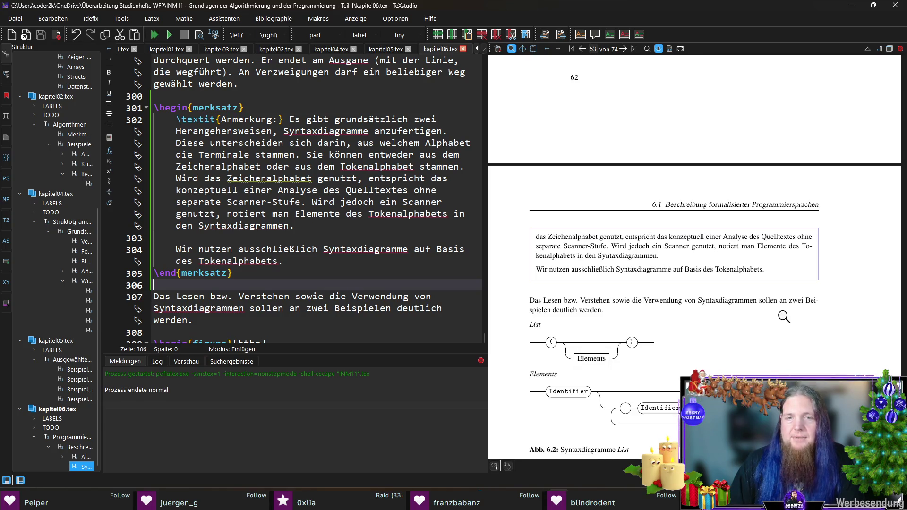
# Scroll the preview down to the List and Elements syntax diagrams after the note box
pyautogui.scroll(-2, 784, 316)
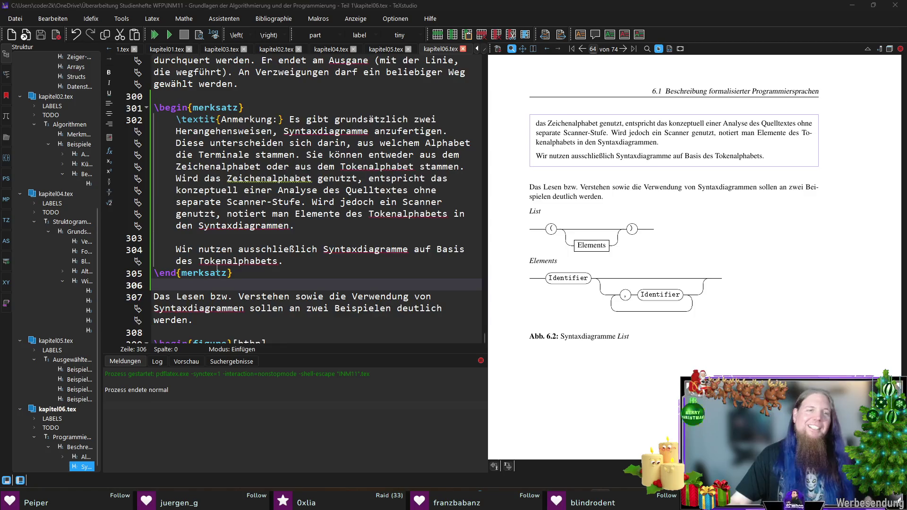
# Extend line 307 with a sentence saying the first example shows the Synthese eines Satzes from a syntax diagram
pyautogui.scroll(-3, 218, 277)
pyautogui.click(201, 215)
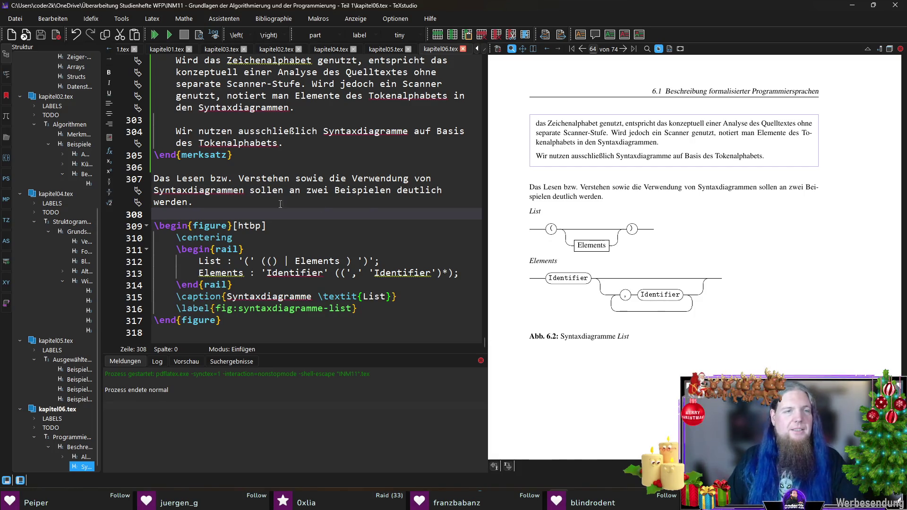
pyautogui.click(240, 202)
pyautogui.write('Im ersten Beispiel ')
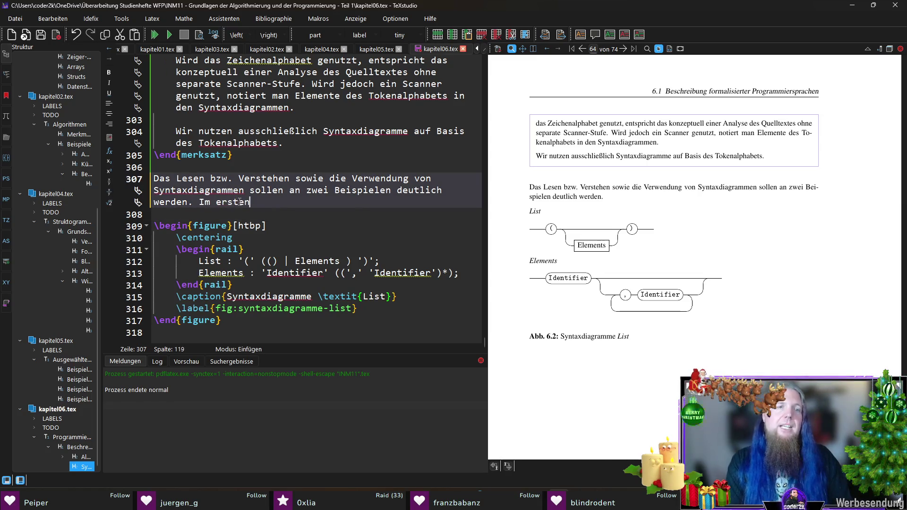
pyautogui.write('sol')
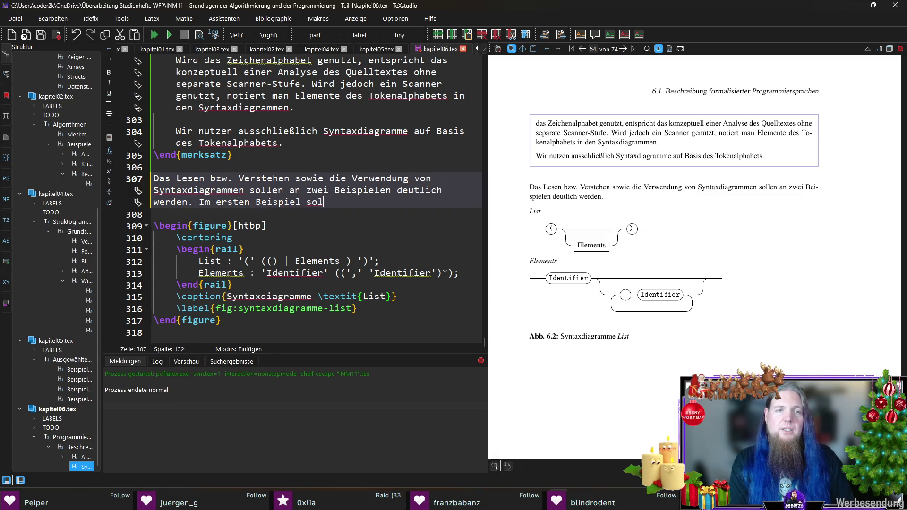
pyautogui.write('l es darum gehen, wie man')
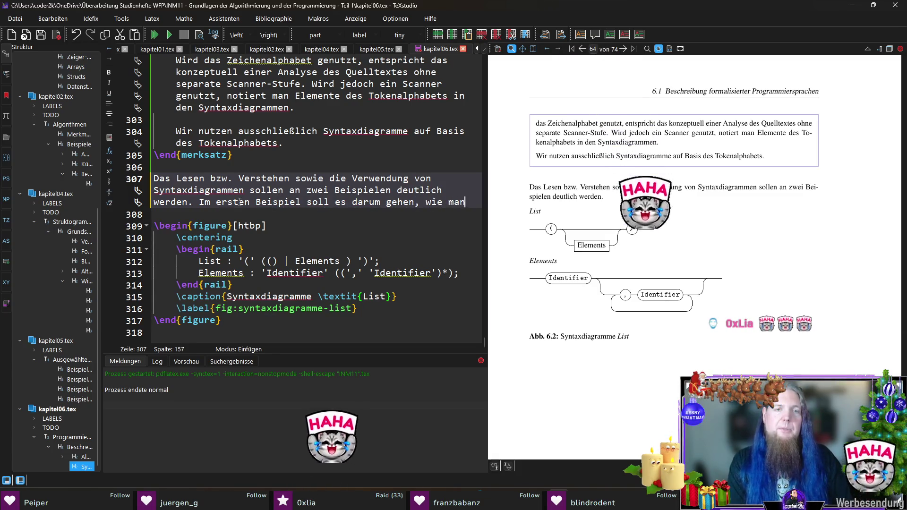
pyautogui.write(' anhand eines Syntaxdiagramms ')
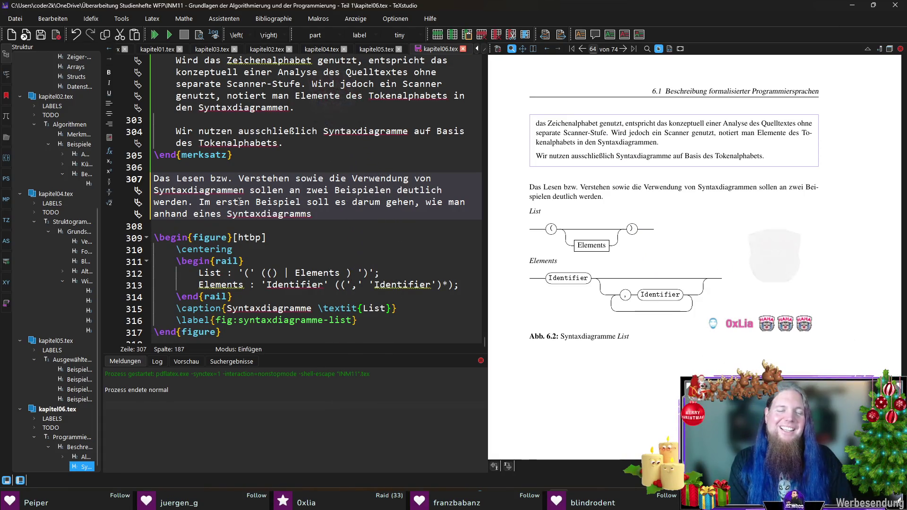
pyautogui.write('einen')
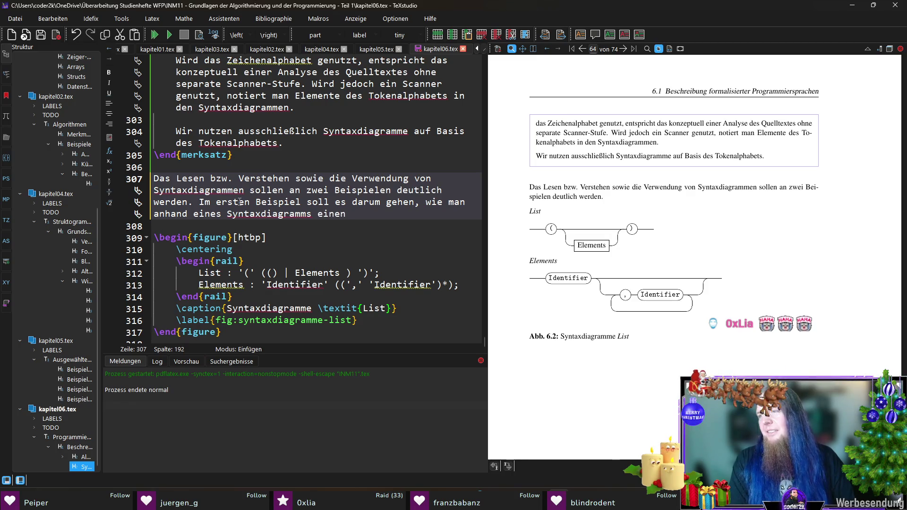
pyautogui.write(' syntakti')
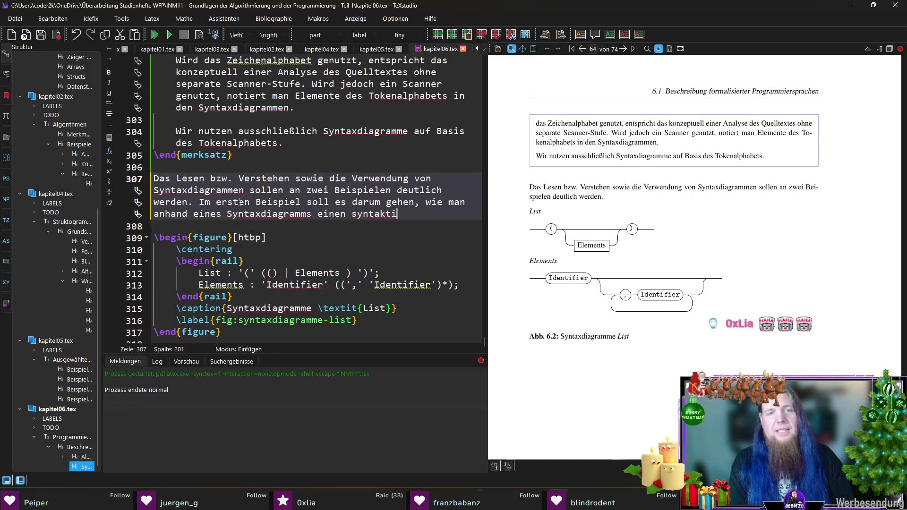
pyautogui.write('sch korrekten Satz')
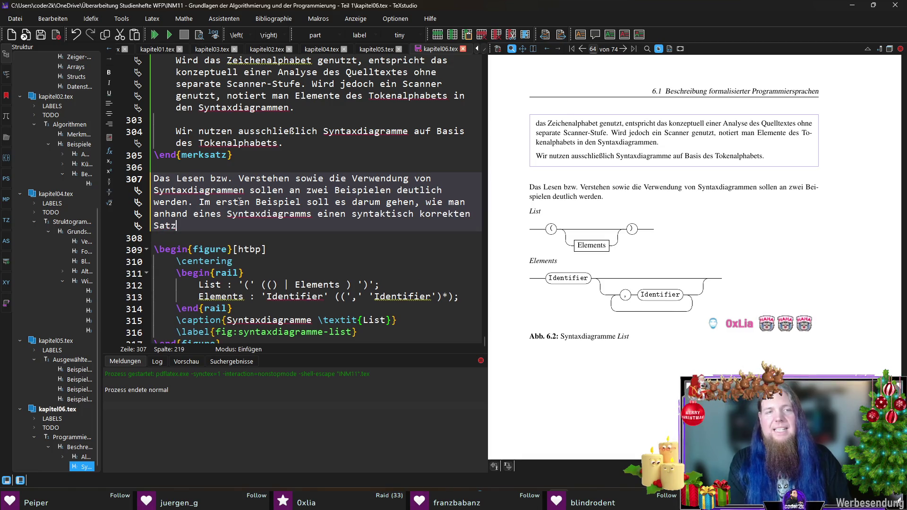
pyautogui.write(' bilden ka')
pyautogui.write('nn (Synthes')
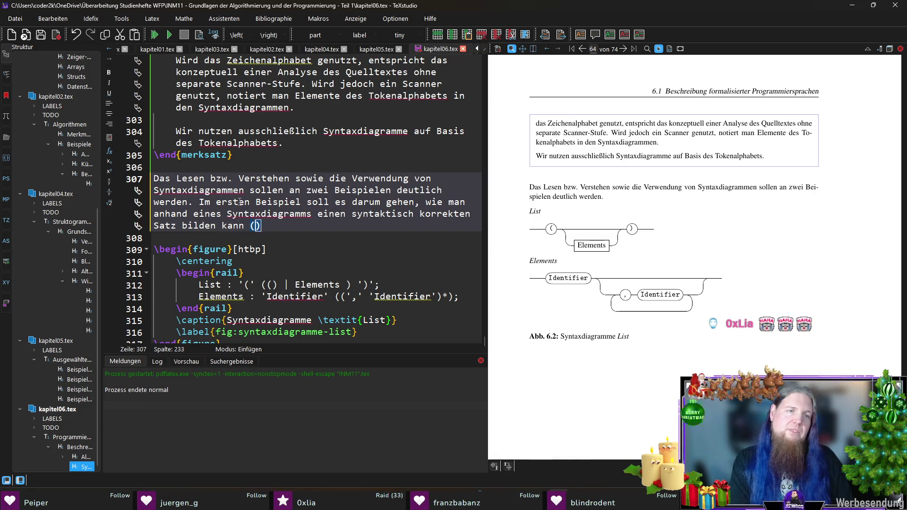
pyautogui.write('e eines Satzes')
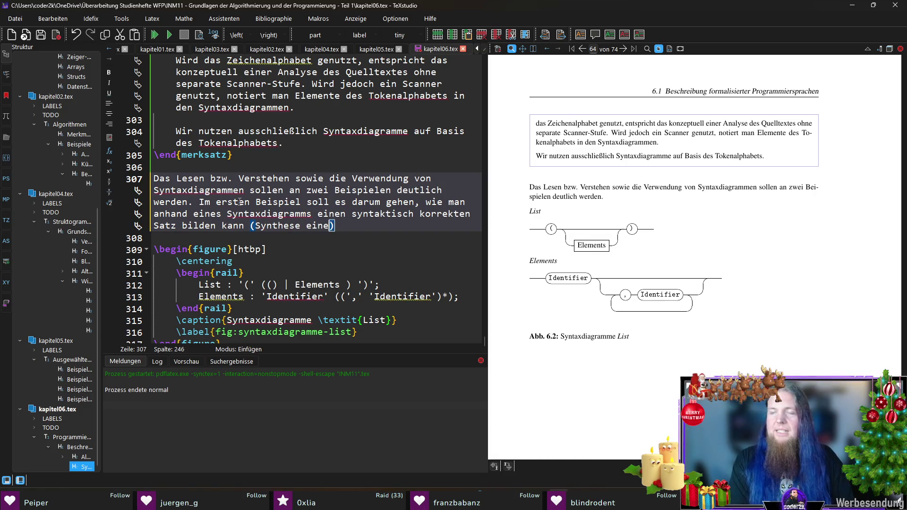
pyautogui.write('). ')
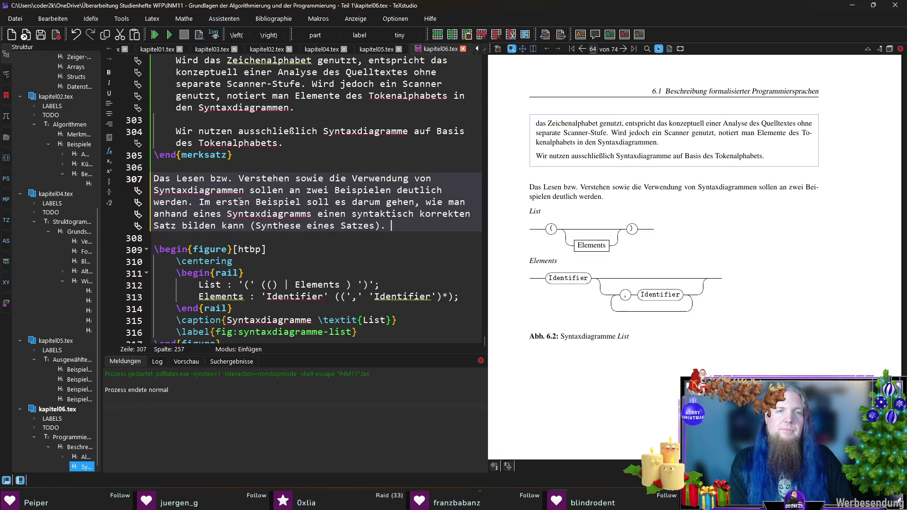
pyautogui.write('Im zweiten Beispiel')
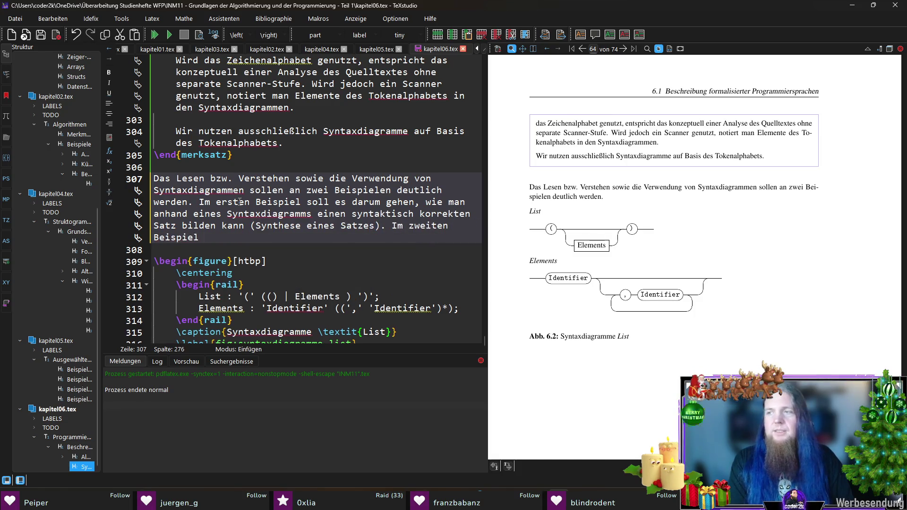
# Add 'Das zweite Beispiel zeigt, wie man einen Satz auf syntaktische Korrektheit prüfen kann (Analyse eines Satzes).'
pyautogui.hotkey('ctrl', 'shift', 'Left')
pyautogui.hotkey('ctrl', 'shift', 'Left')
pyautogui.hotkey('ctrl', 'shift', 'Left')
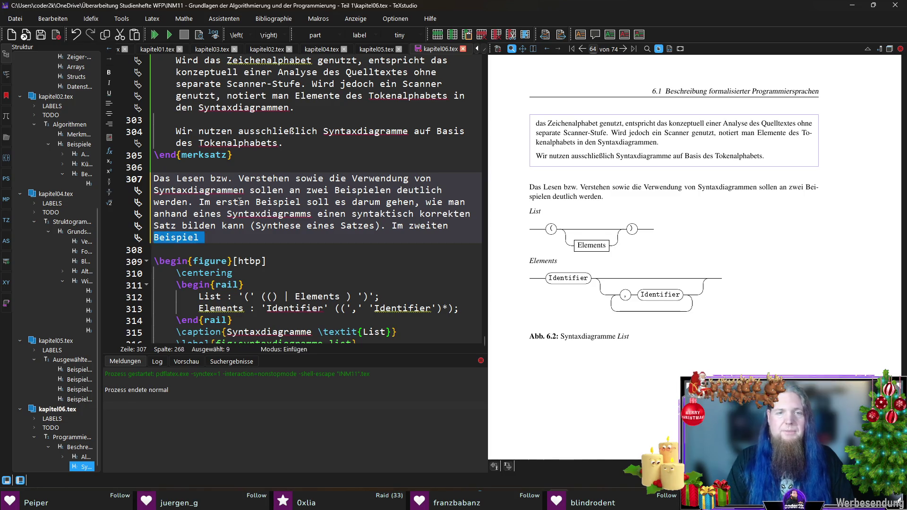
pyautogui.write('Das zweit')
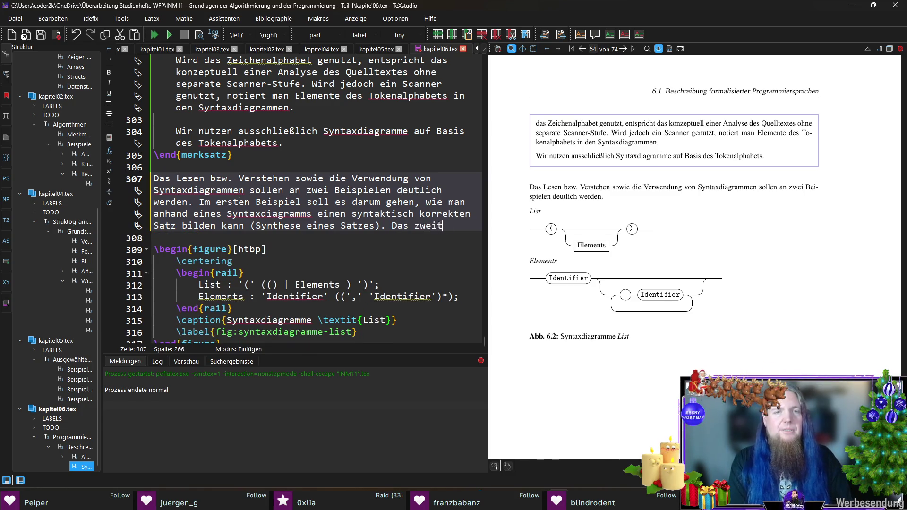
pyautogui.write('e Beispiel zeigt, ')
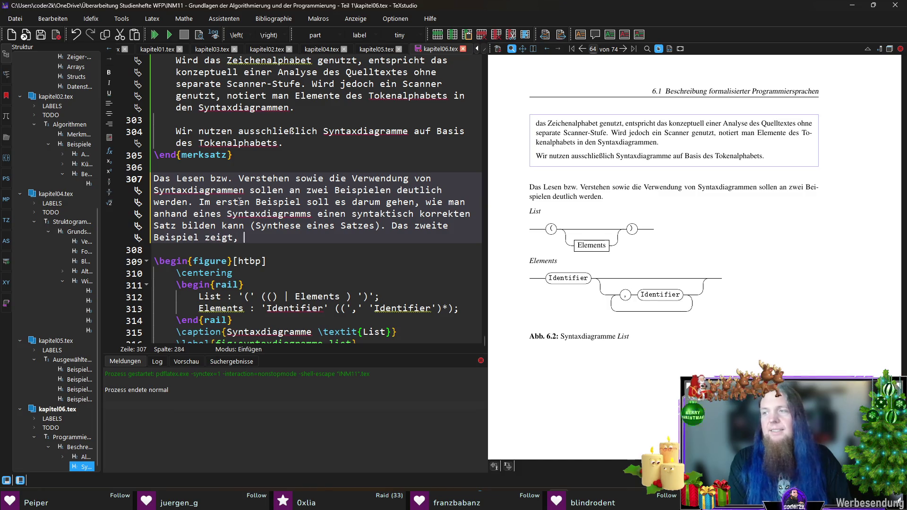
pyautogui.write('wie man einen SW')
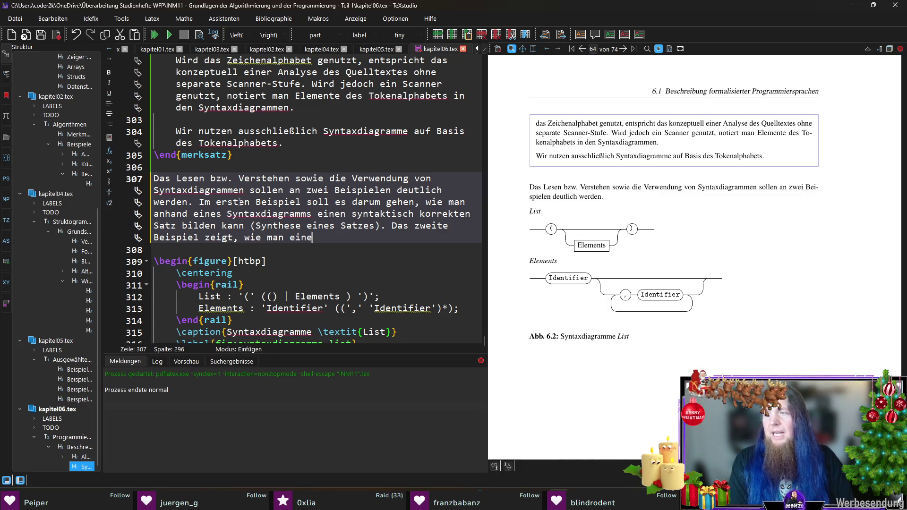
pyautogui.press('BackSpace')
pyautogui.write('atz auf ')
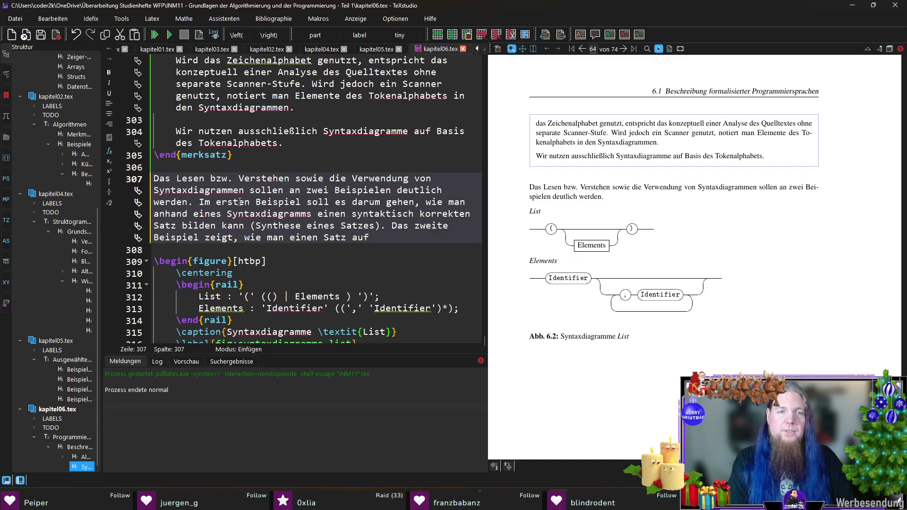
pyautogui.write('syntaktische Korre')
pyautogui.press('BackSpace')
pyautogui.press('BackSpace')
pyautogui.press('BackSpace')
pyautogui.write('Korrektheit ')
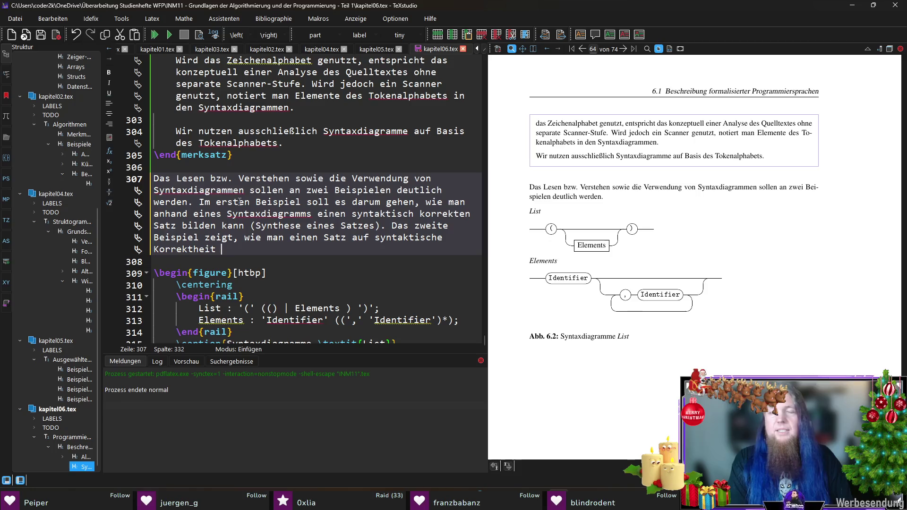
pyautogui.write('prüfen ka')
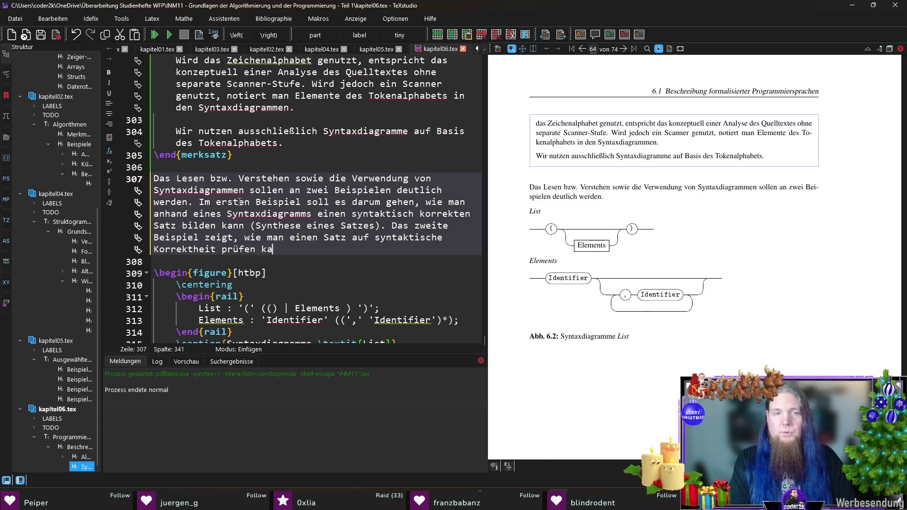
pyautogui.write('nn (Analyse eines Satz')
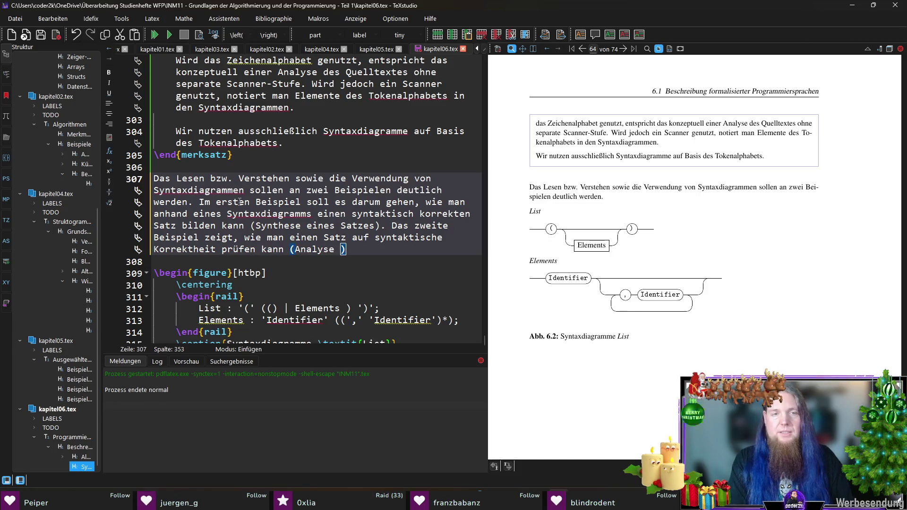
pyautogui.write('es).')
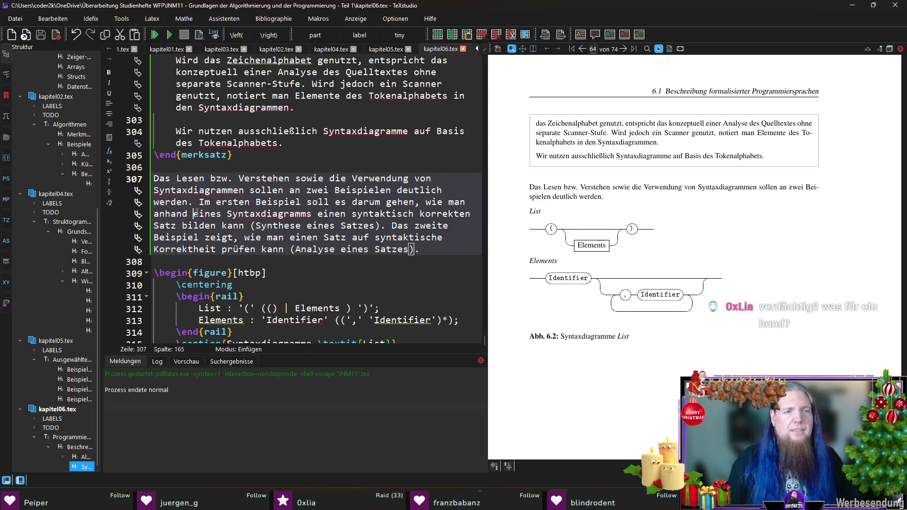
# Change 'eines Syntaxdiagramms' to 'von Syntaxdiagrammen' and save kapitel06.tex
pyautogui.moveTo(194, 214); pyautogui.dragTo(230, 213)
pyautogui.write('von')
pyautogui.hotkey('ctrl', 'Right')
pyautogui.press('Left')
pyautogui.press('BackSpace')
pyautogui.write('en')
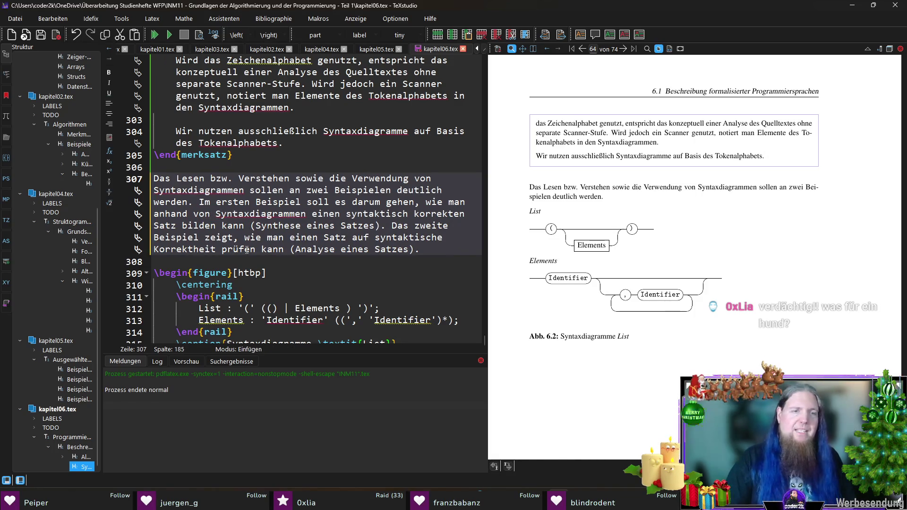
pyautogui.hotkey('ctrl', 's')
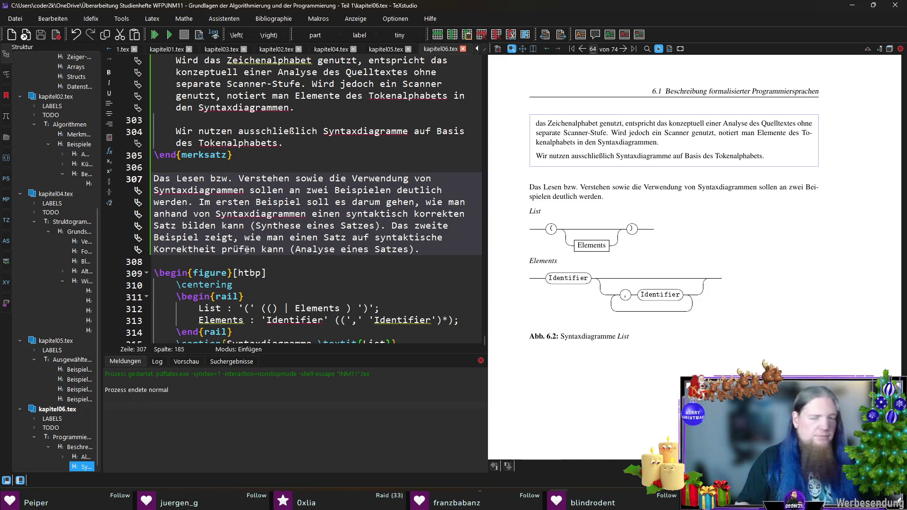
# Place the caret on the empty line 308 below the paragraph
pyautogui.click(461, 247)
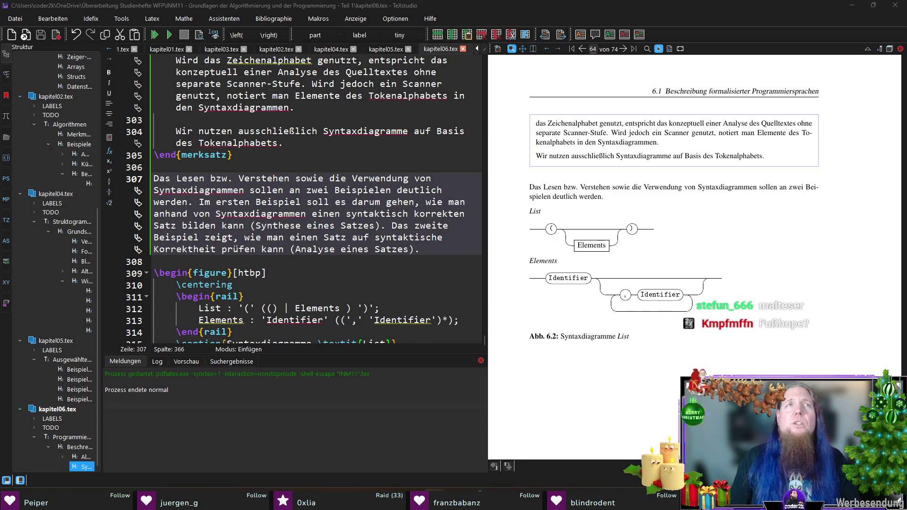
pyautogui.click(565, 8)
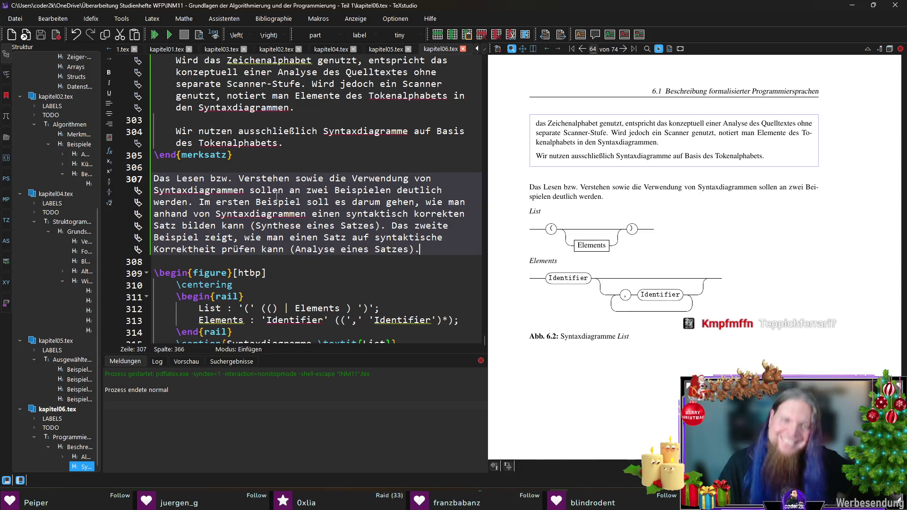
pyautogui.click(444, 262)
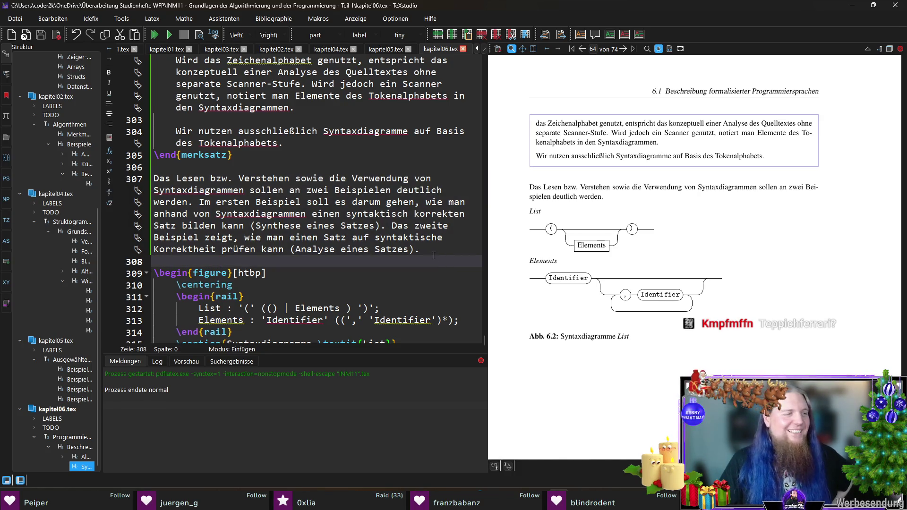
pyautogui.scroll(-1, 416, 237)
pyautogui.click(269, 332)
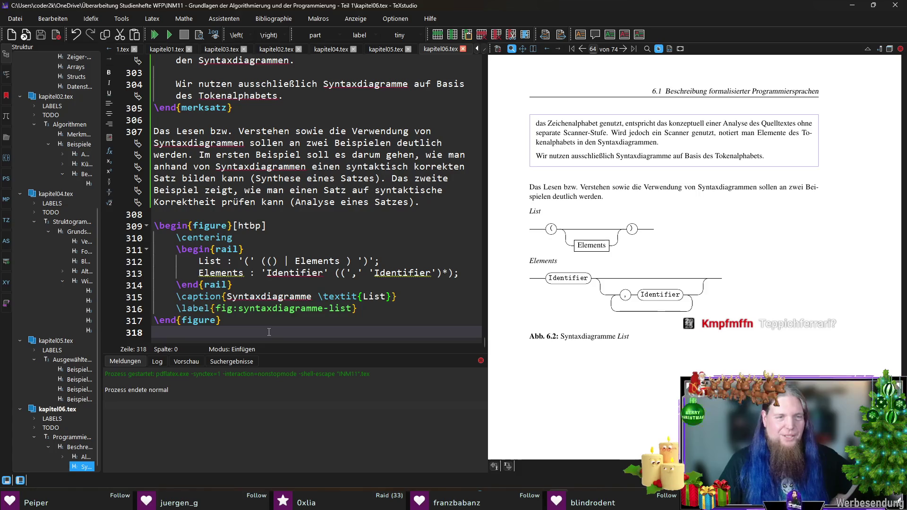
pyautogui.click(229, 213)
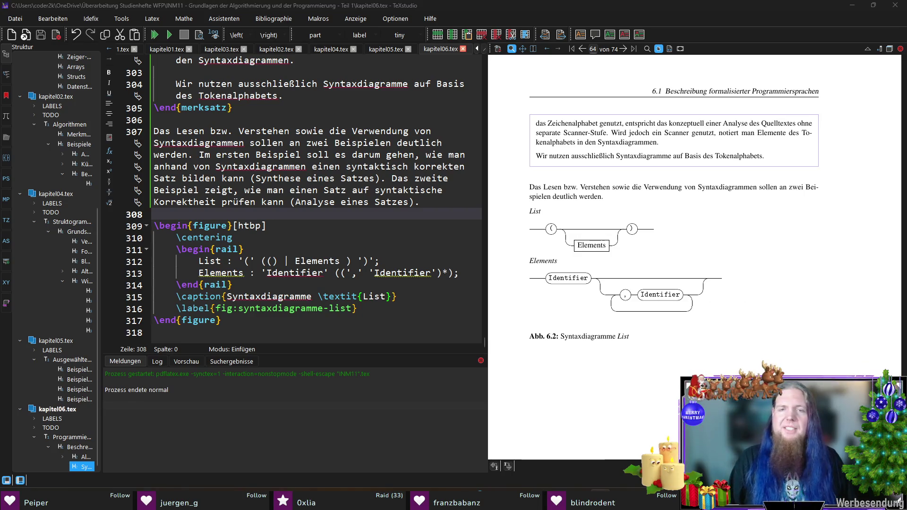
pyautogui.click(227, 331)
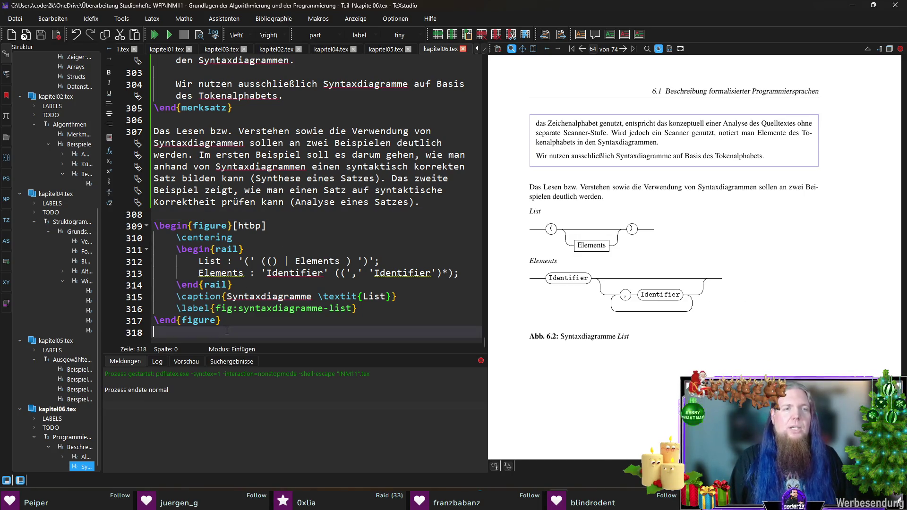
pyautogui.click(437, 209)
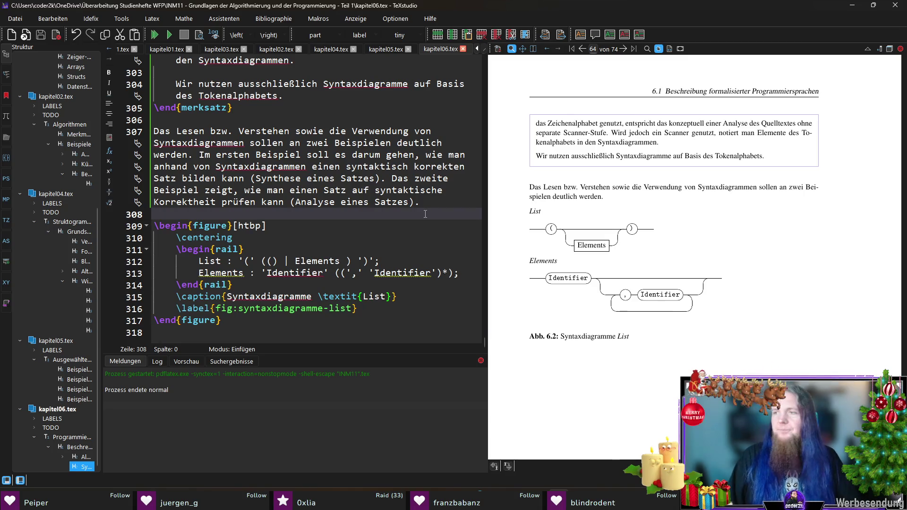
# Insert \subsubsection{Synthese eines Satzes} on a new line directly above the List figure
pyautogui.click(196, 226)
pyautogui.click(196, 216)
pyautogui.press('Return')
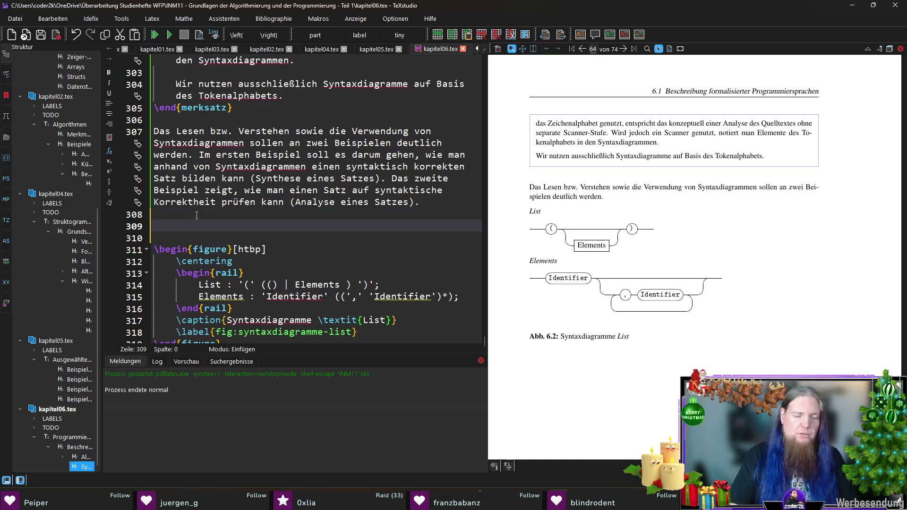
pyautogui.write('\\subsubse')
pyautogui.press('Return')
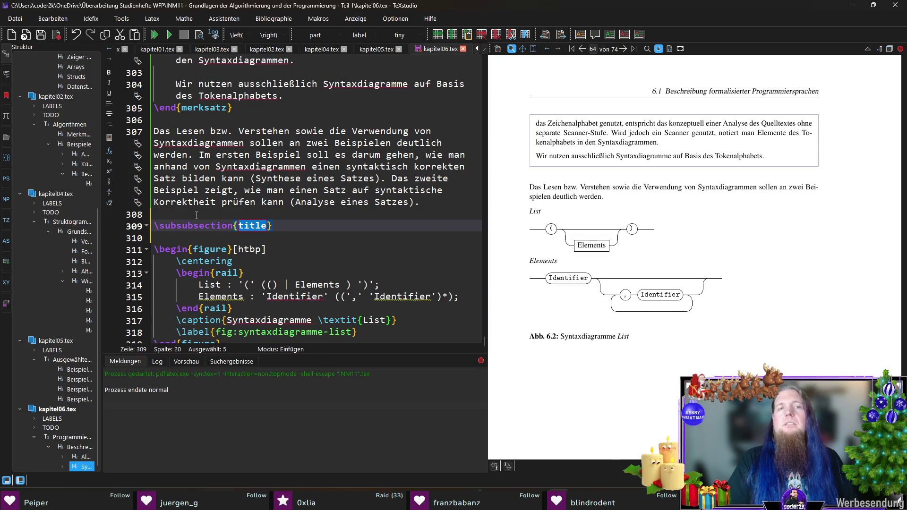
pyautogui.write('Synthese eines Sa')
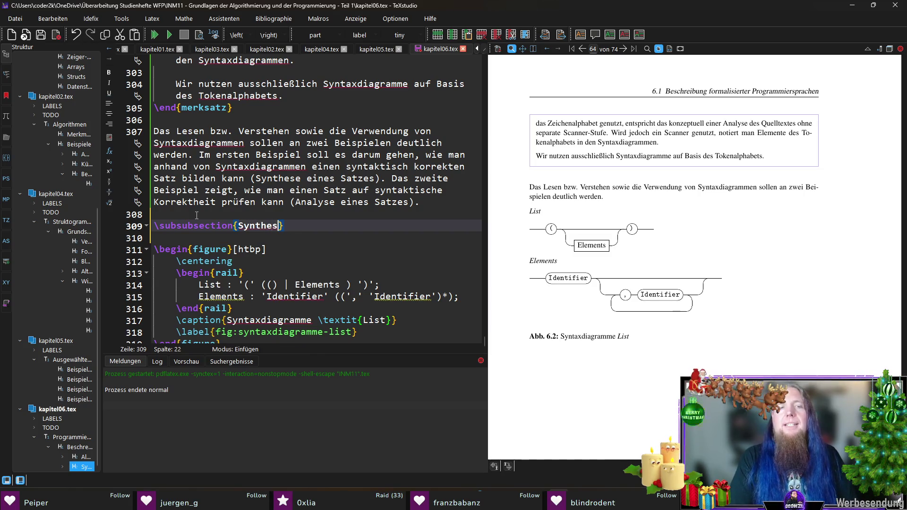
pyautogui.write('tzes')
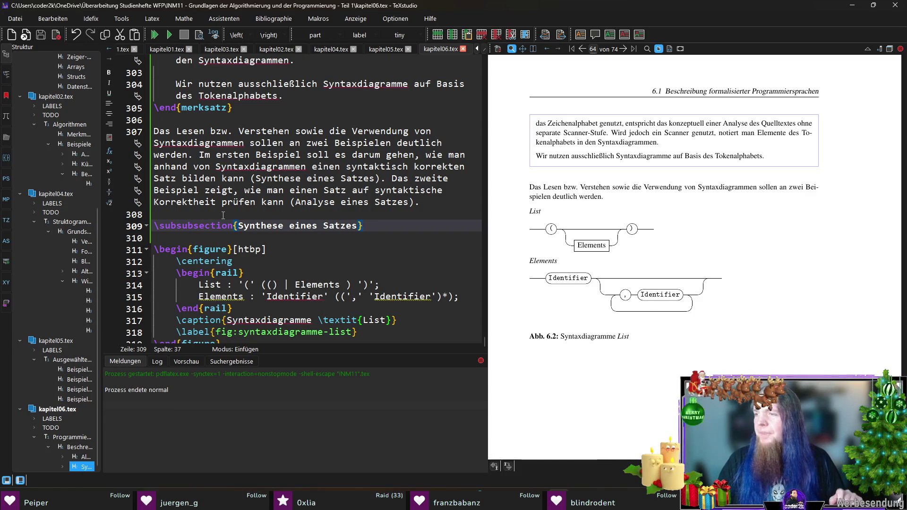
pyautogui.scroll(-1, 223, 216)
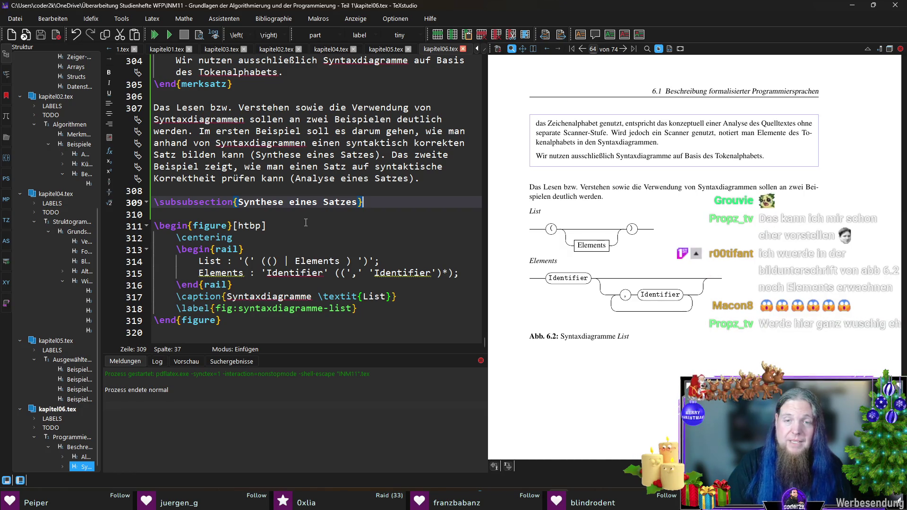
# Append 'und \textit{Elements}' after \textit{List} in the figure caption and save
pyautogui.click(392, 299)
pyautogui.write(',und ')
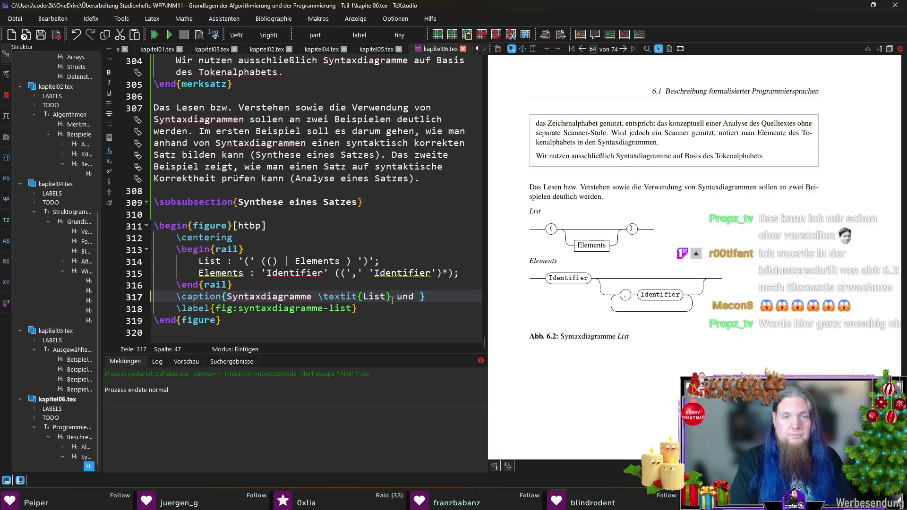
pyautogui.write('\textit{Elements}}')
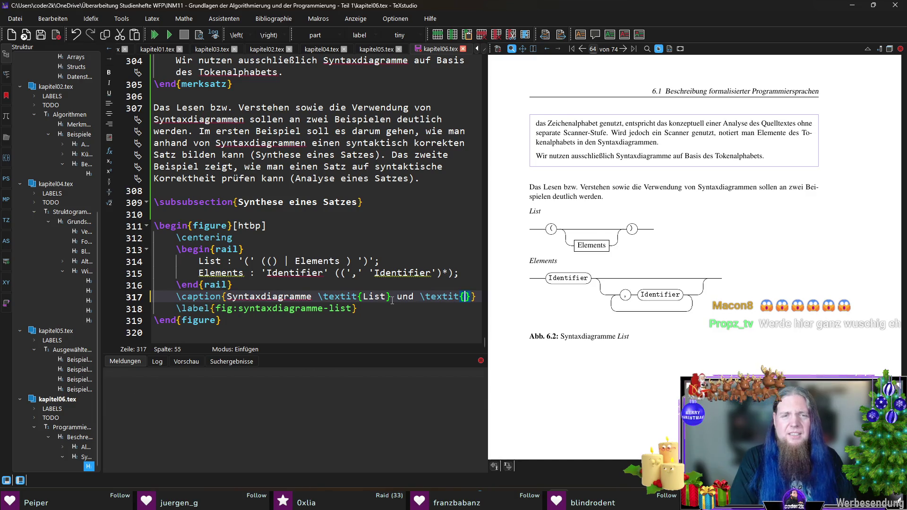
pyautogui.hotkey('ctrl', 's')
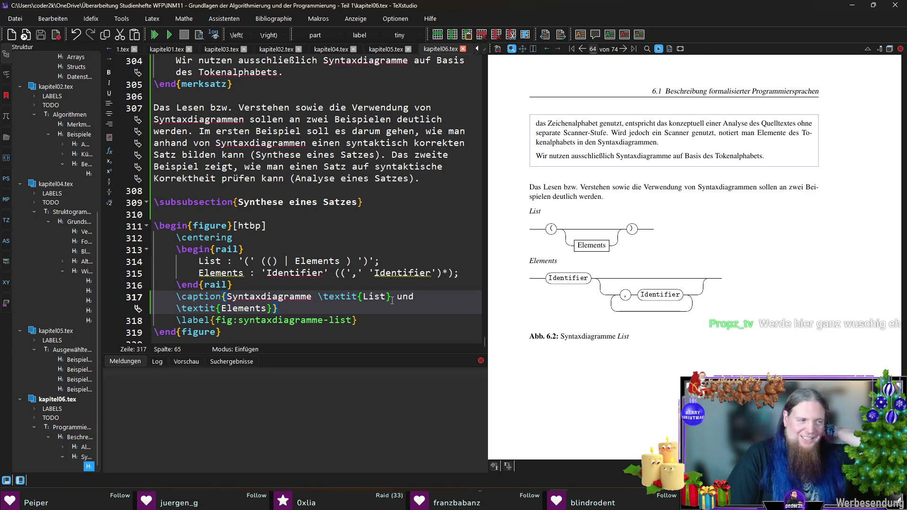
# Add blank lines above the figure and start typing 'Abb. \ref{fix' there
pyautogui.press('Up')
pyautogui.press('Up')
pyautogui.press('Up')
pyautogui.press('Home')
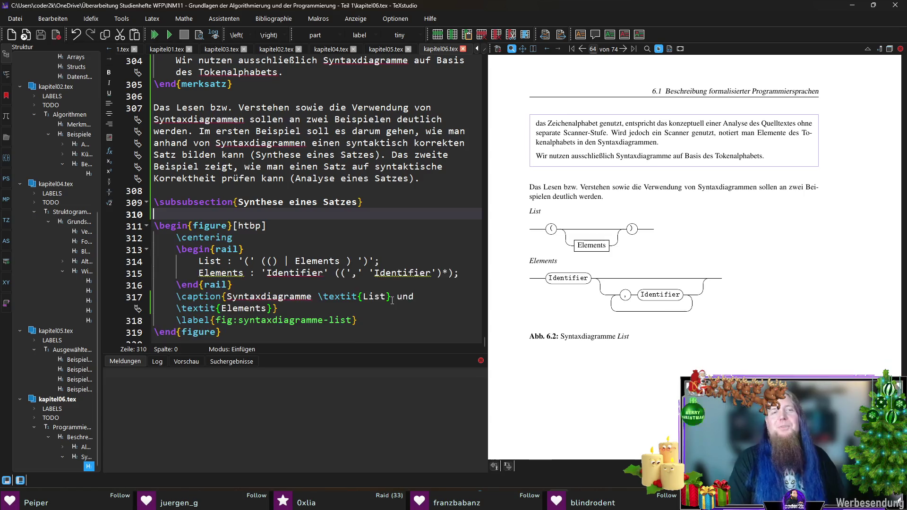
pyautogui.press('Return')
pyautogui.press('Return')
pyautogui.press('Up')
pyautogui.press('Up')
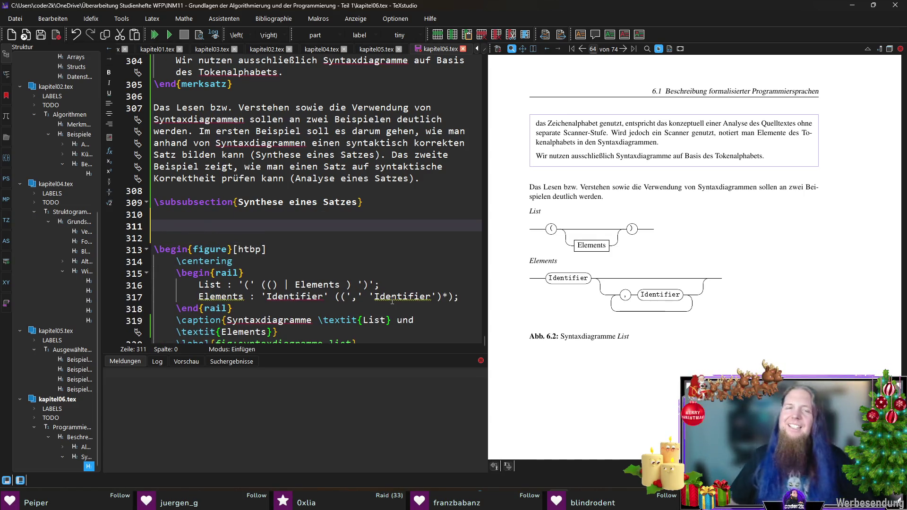
pyautogui.scroll(-1, 345, 274)
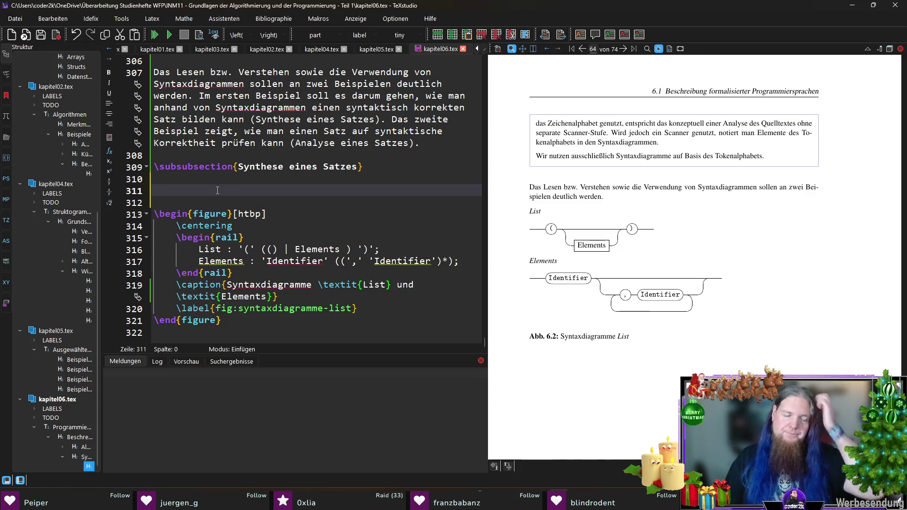
pyautogui.write('betr')
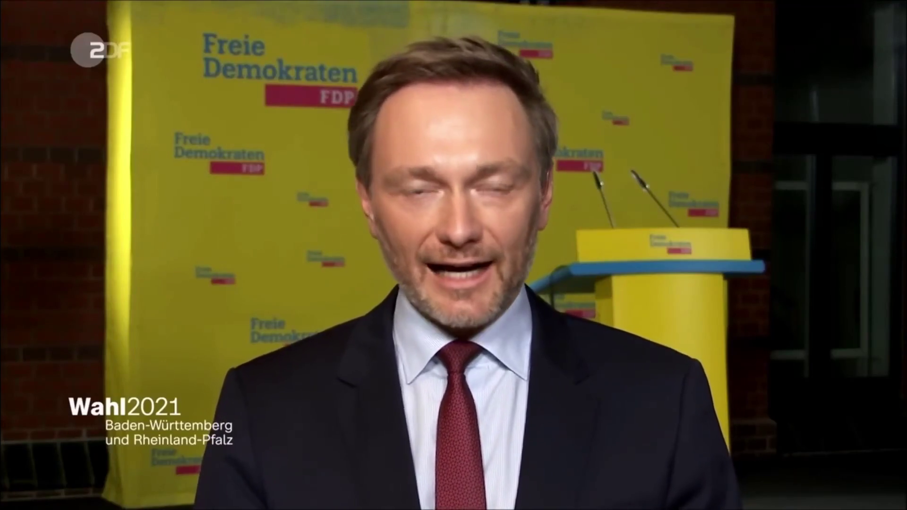
pyautogui.write('Abb. \ref{')
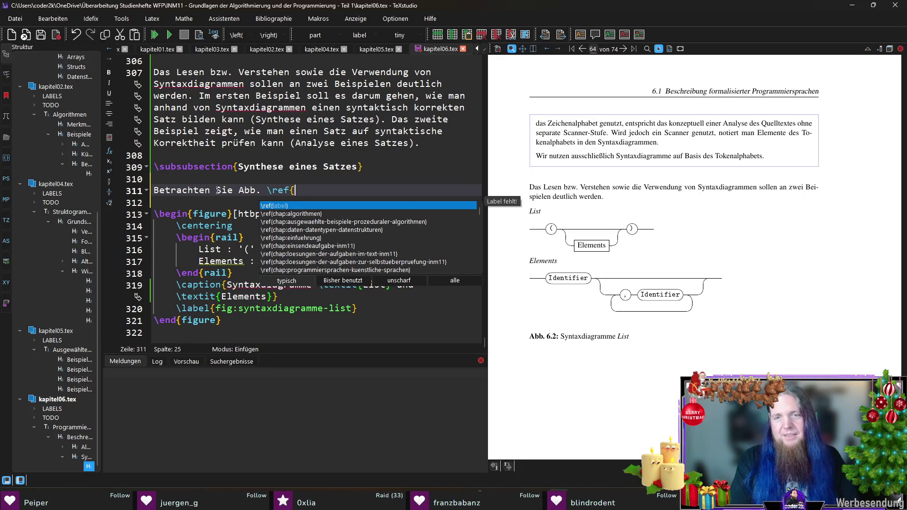
pyautogui.write('fix')
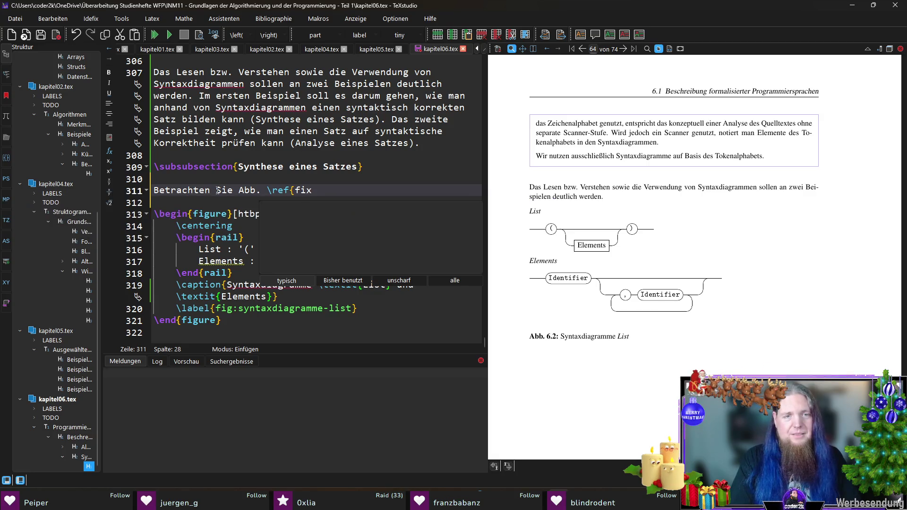
# Rename the figure label to fig:syntaxdiagramme-list-und-elements and paste it into the \ref placeholder
pyautogui.click(356, 308)
pyautogui.write('-und-elements')
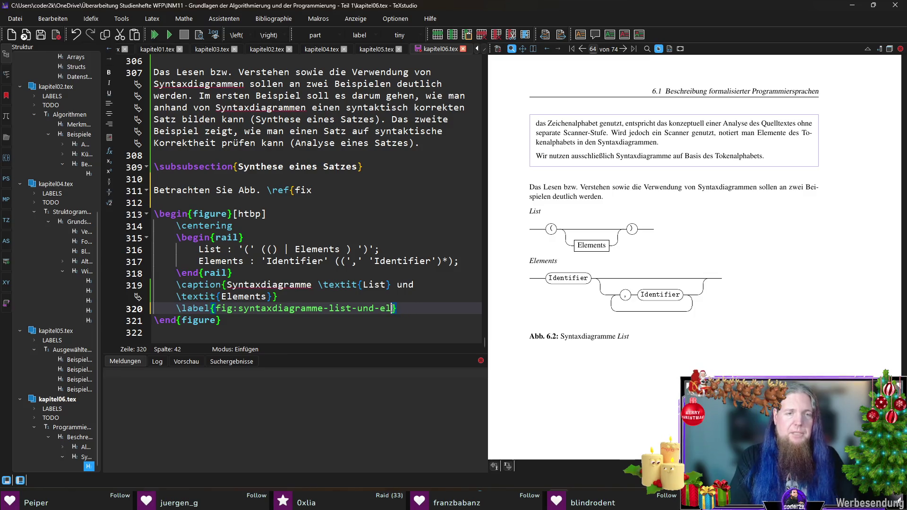
pyautogui.hotkey('shift', 'Home')
pyautogui.hotkey('shift', 'Right')
pyautogui.hotkey('shift', 'Right')
pyautogui.hotkey('shift', 'Right')
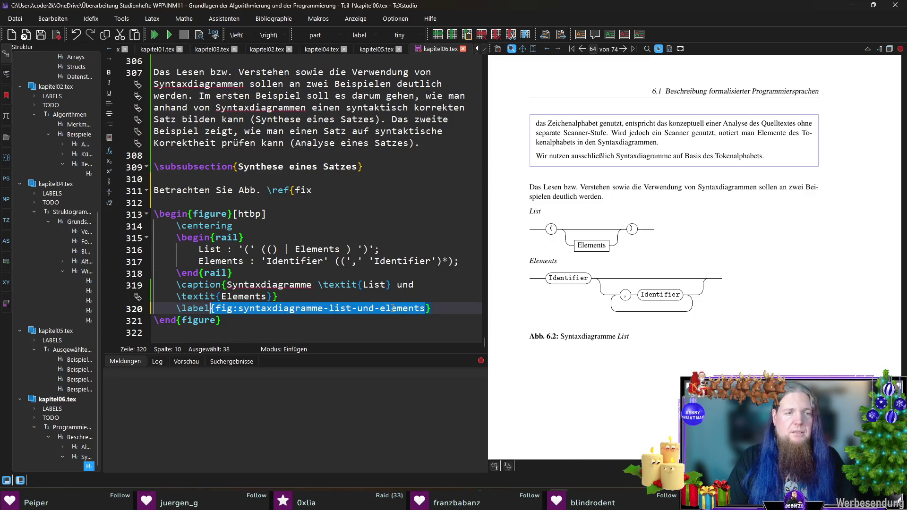
pyautogui.hotkey('ctrl', 'c')
pyautogui.doubleClick(304, 190)
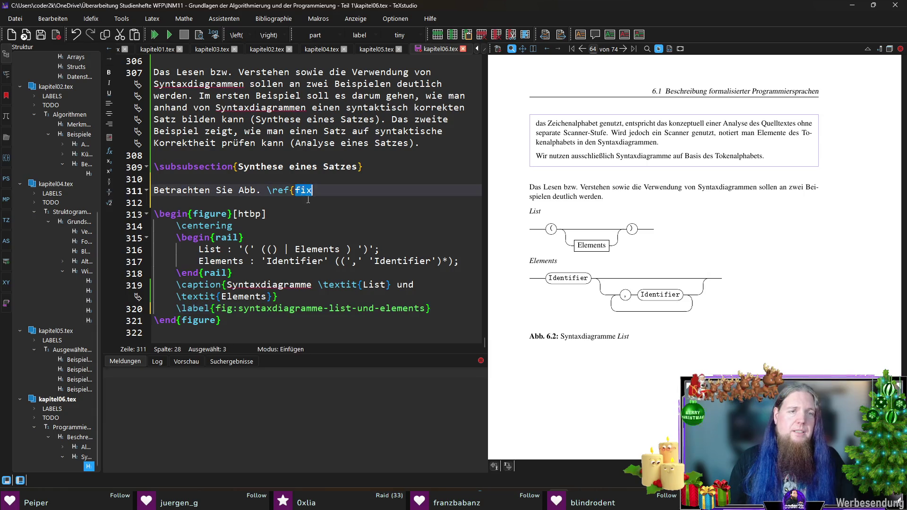
pyautogui.hotkey('ctrl', 'v')
# Add the sentence 'Sie zeigt die beiden Syntaxdiagramme \textit{List} und \textit{Elements}.'
pyautogui.write('}')
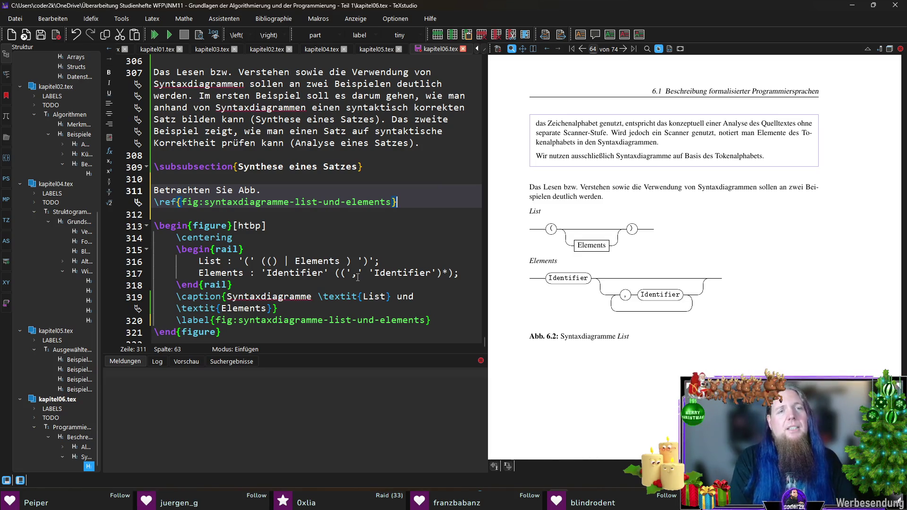
pyautogui.write('. Sie zeigt ')
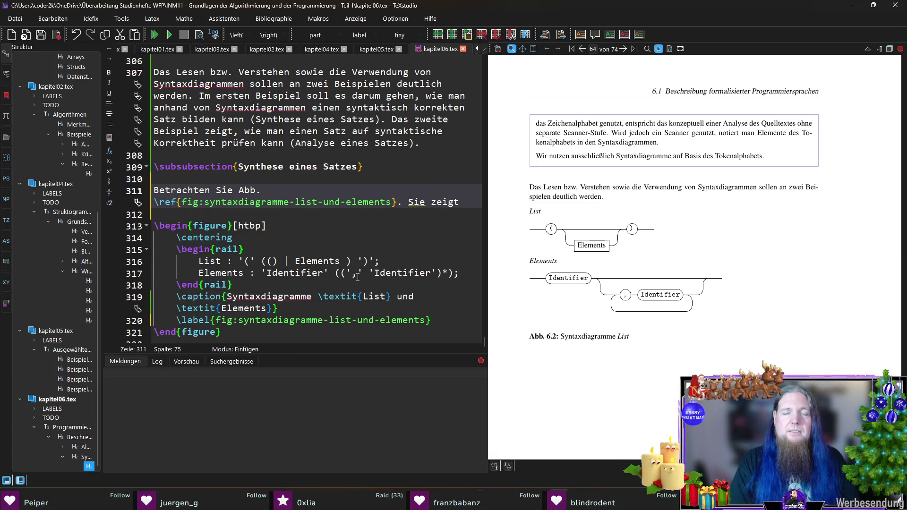
pyautogui.write('die Reih')
pyautogui.press('BackSpace')
pyautogui.press('BackSpace')
pyautogui.press('BackSpace')
pyautogui.write('ebde')
pyautogui.press('BackSpace')
pyautogui.press('BackSpace')
pyautogui.press('BackSpace')
pyautogui.write('beiden Sy')
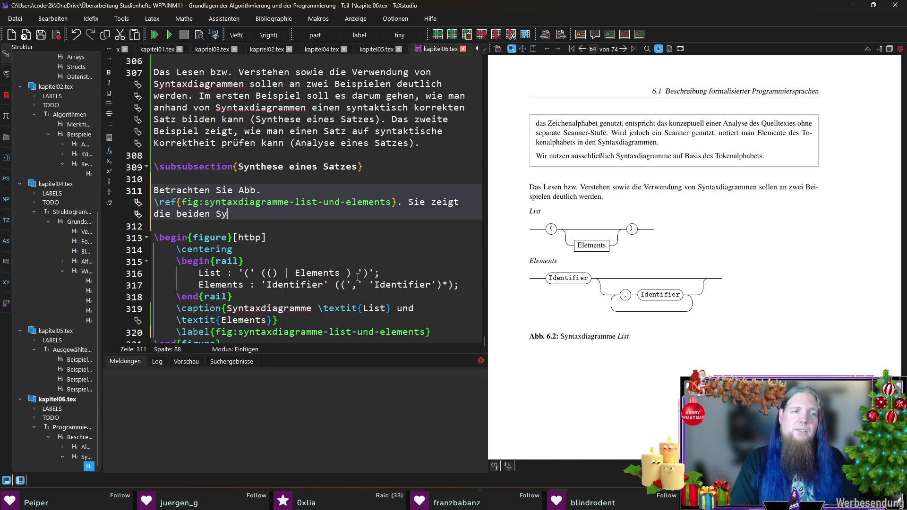
pyautogui.write('ntaxdiagramma')
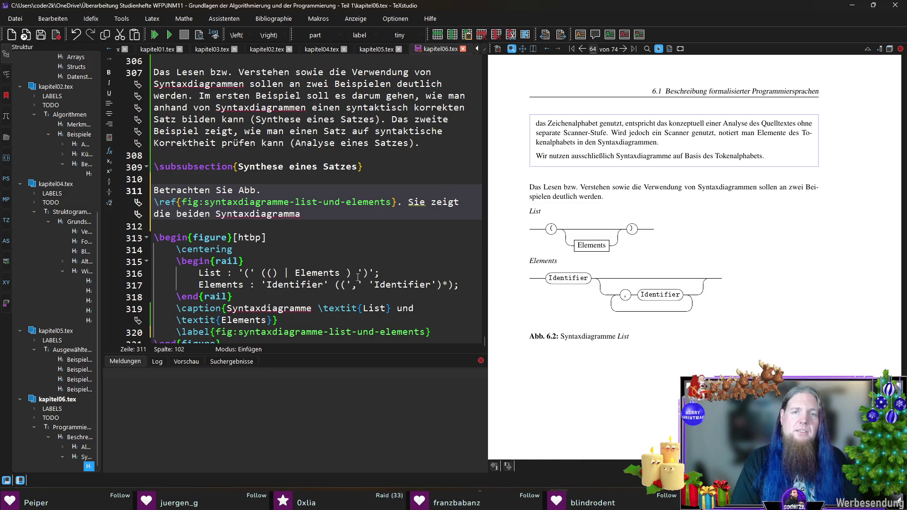
pyautogui.write(' \textit{List} und \textit{Ele')
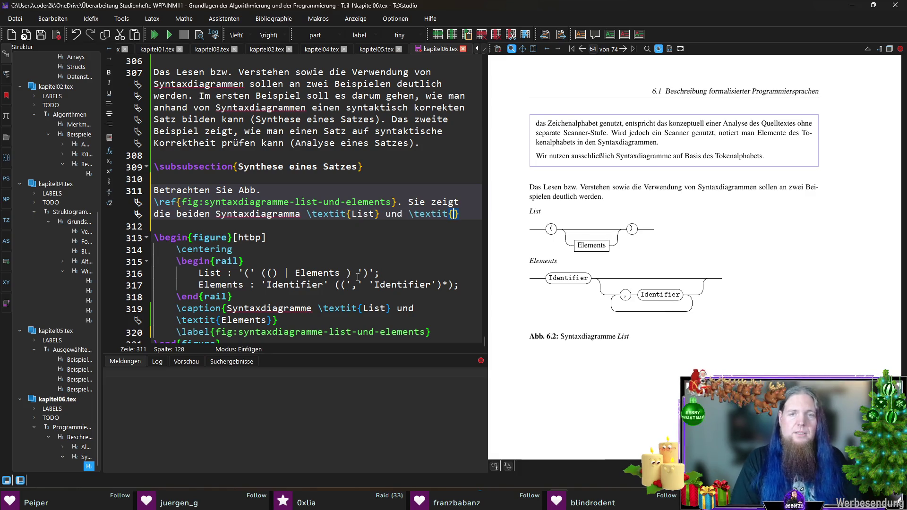
pyautogui.write('ments}.')
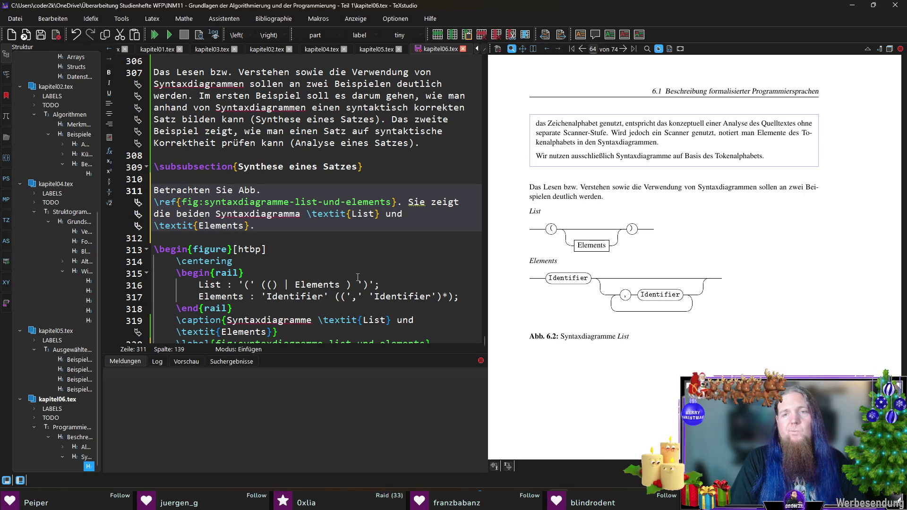
# Add 'Dabei ist \textit{List} das Startdiagramm der beschriebenen Sprache.', dropping the word 'formalen'
pyautogui.write('Die')
pyautogui.press('BackSpace')
pyautogui.press('BackSpace')
pyautogui.press('BackSpace')
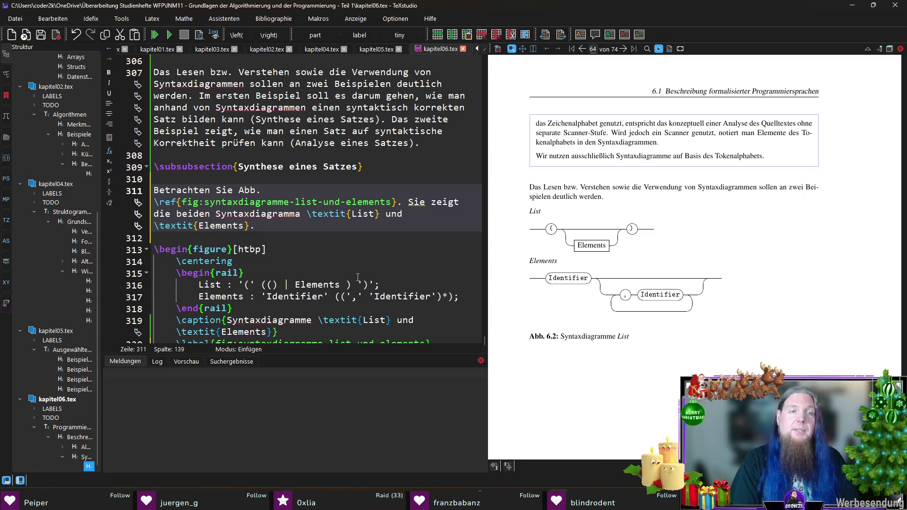
pyautogui.write('Da')
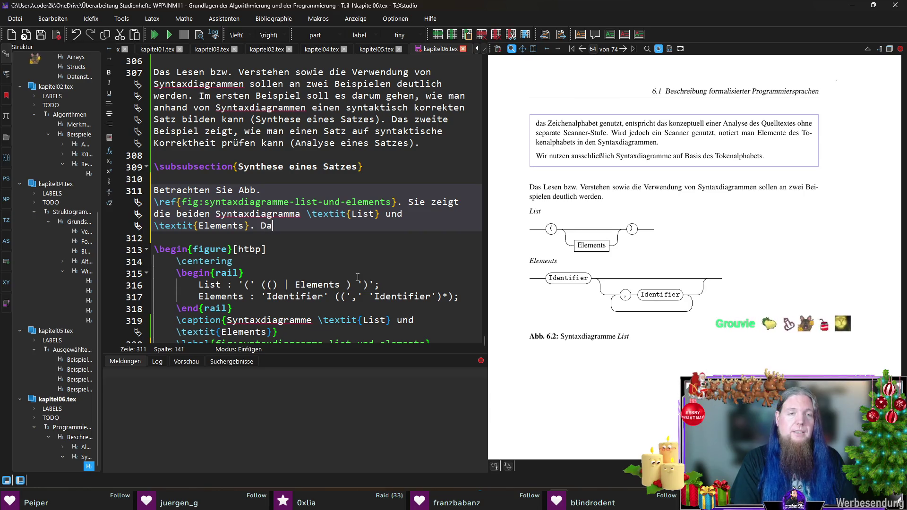
pyautogui.write('bei ist \textit{List} das')
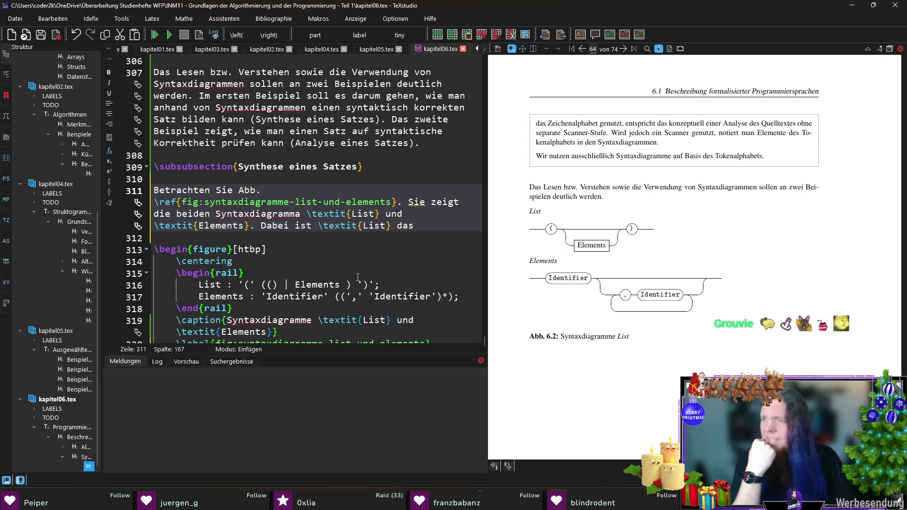
pyautogui.write('Startd')
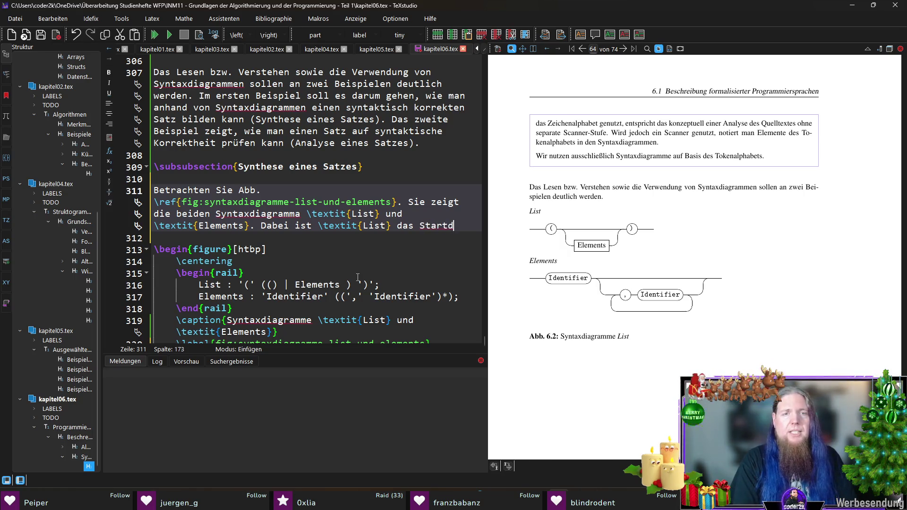
pyautogui.write('iagramm der ')
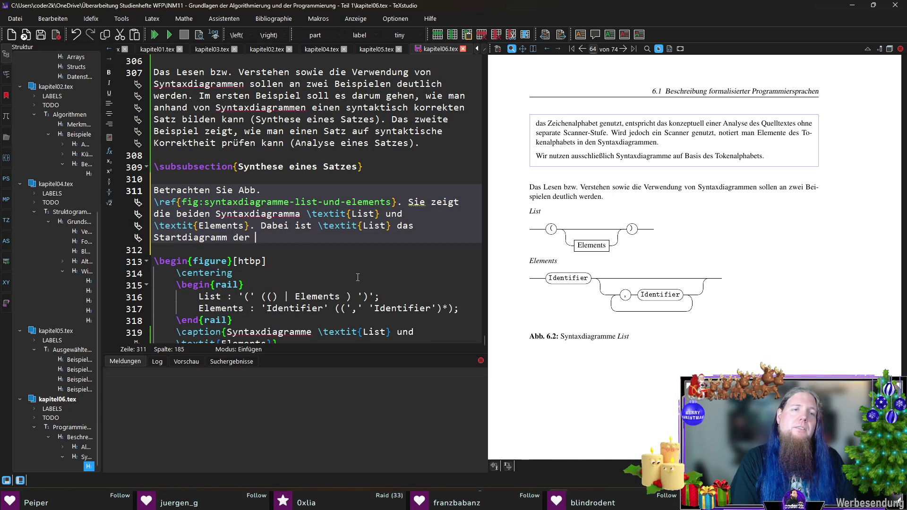
pyautogui.write('beschriebenen ')
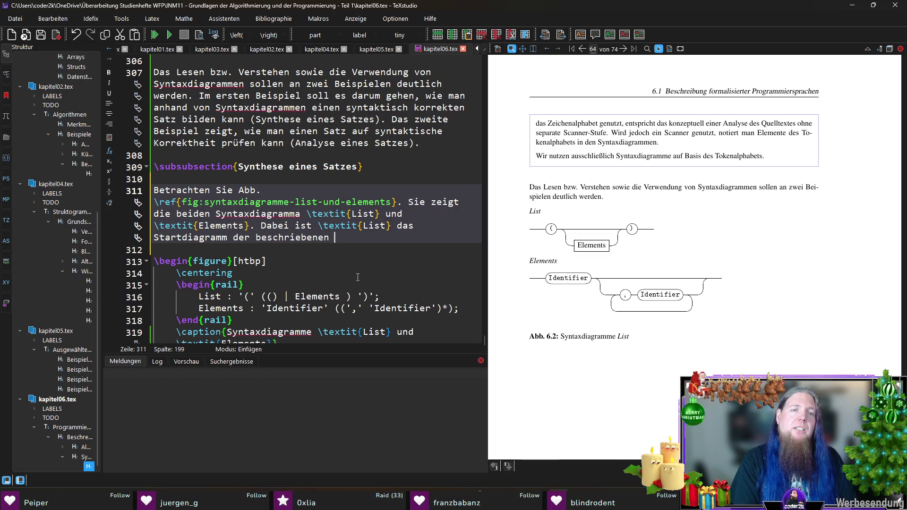
pyautogui.write('formalen Sprache.')
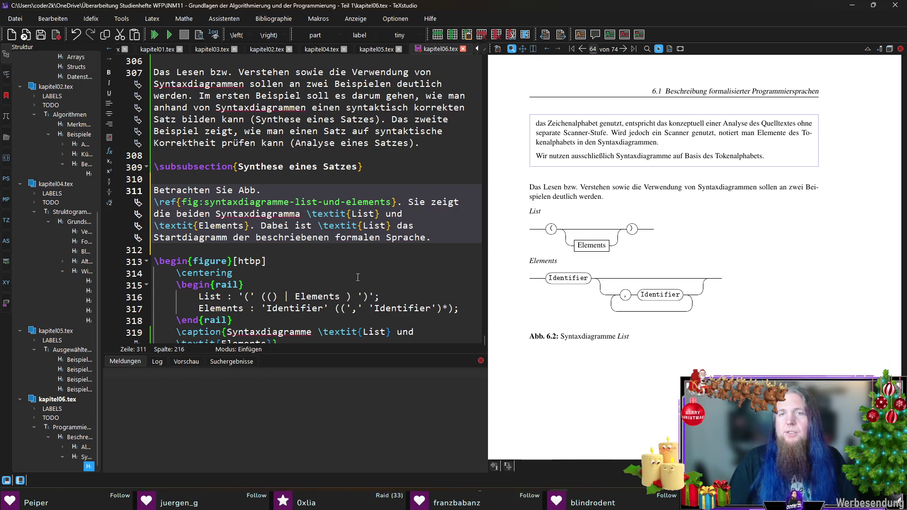
pyautogui.doubleClick(358, 237)
pyautogui.press('Delete')
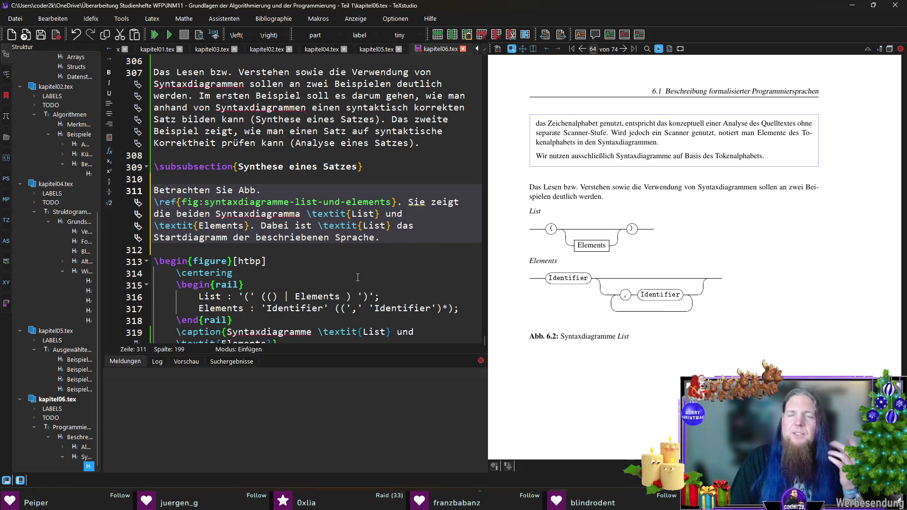
pyautogui.scroll(10, 586, 220)
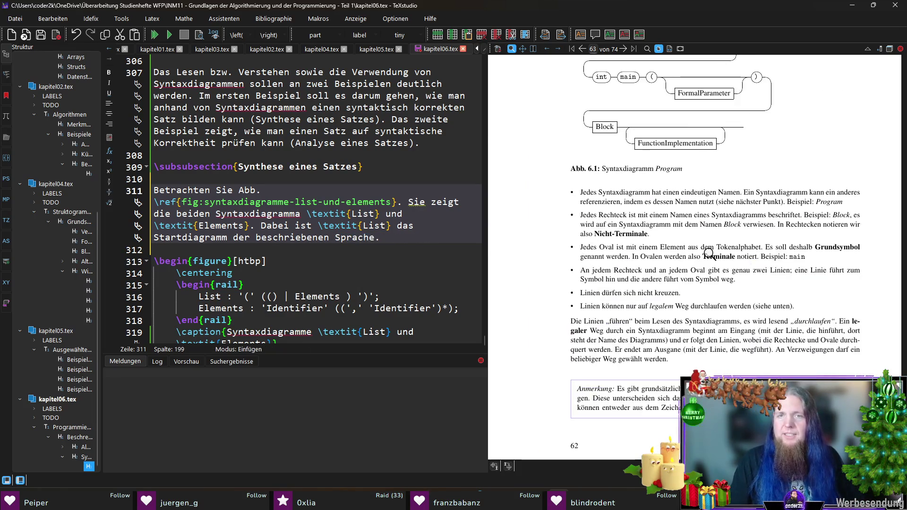
# Scroll the PDF preview back to section 6.1.2 and jump to the source of the 'verwendet' sentence
pyautogui.scroll(8, 706, 246)
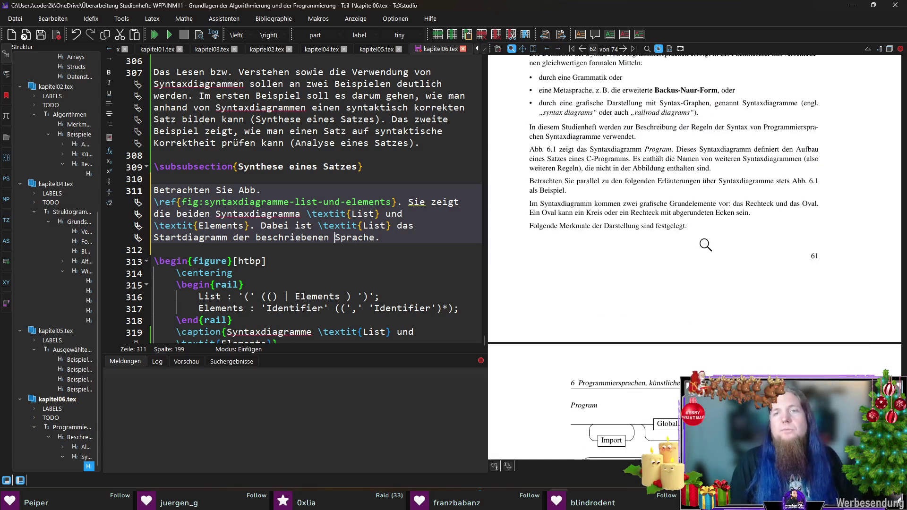
pyautogui.scroll(3, 705, 245)
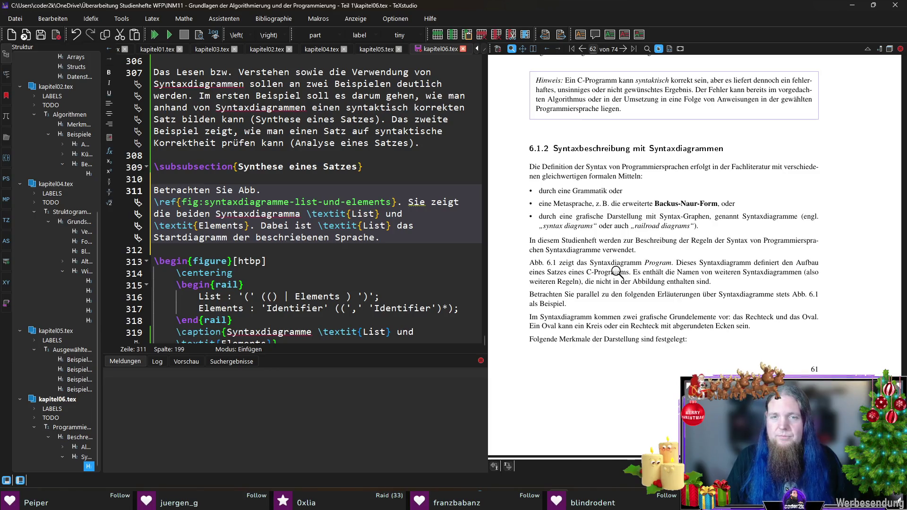
pyautogui.scroll(-3, 614, 288)
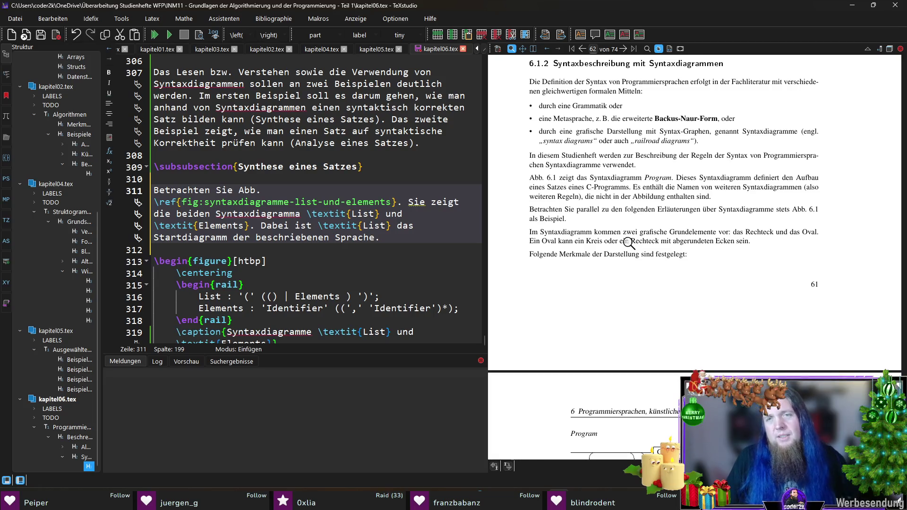
pyautogui.keyDown('ctrl'); pyautogui.click(596, 167); pyautogui.keyUp('ctrl')
# Add that a language is defined by several syntax diagrams, one marked \textbf{Startdiagramm}, and compile
pyautogui.click(358, 143)
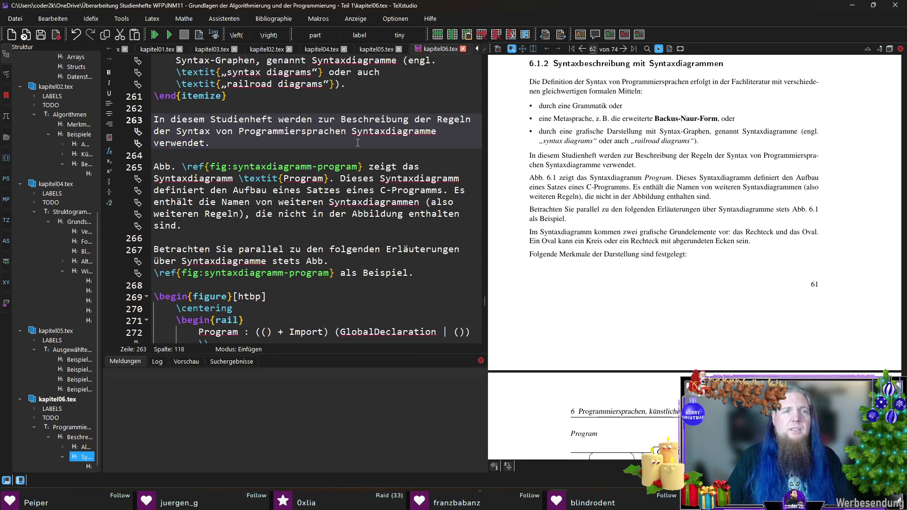
pyautogui.write(' I.')
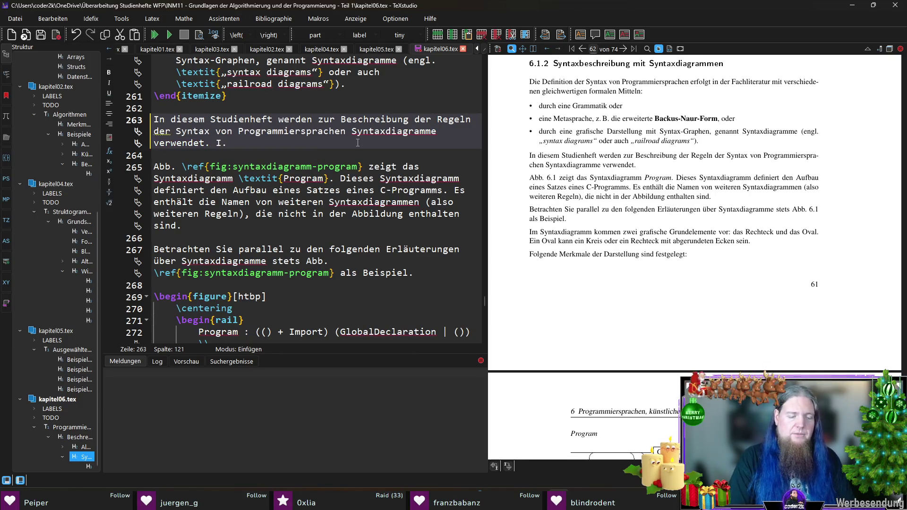
pyautogui.write(' d. R. w')
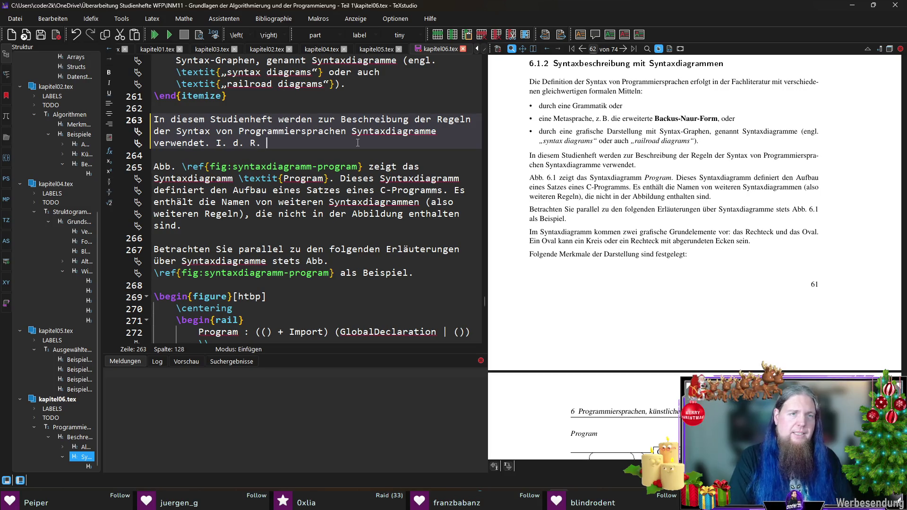
pyautogui.press('BackSpace')
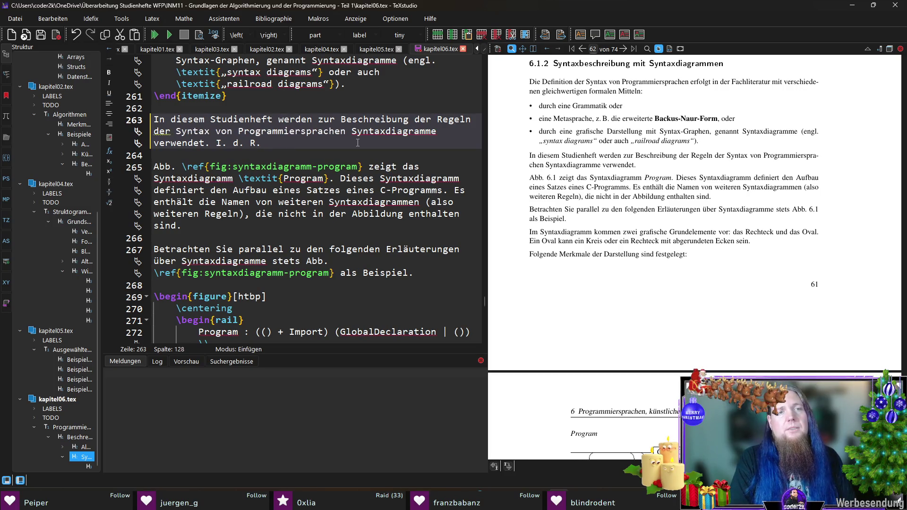
pyautogui.write('erfolgt die Definition einer Sprache ')
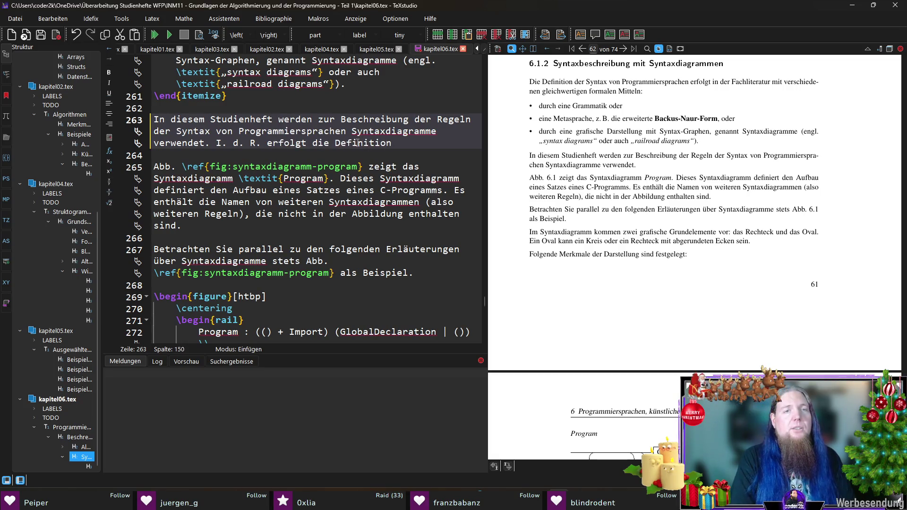
pyautogui.write('durch')
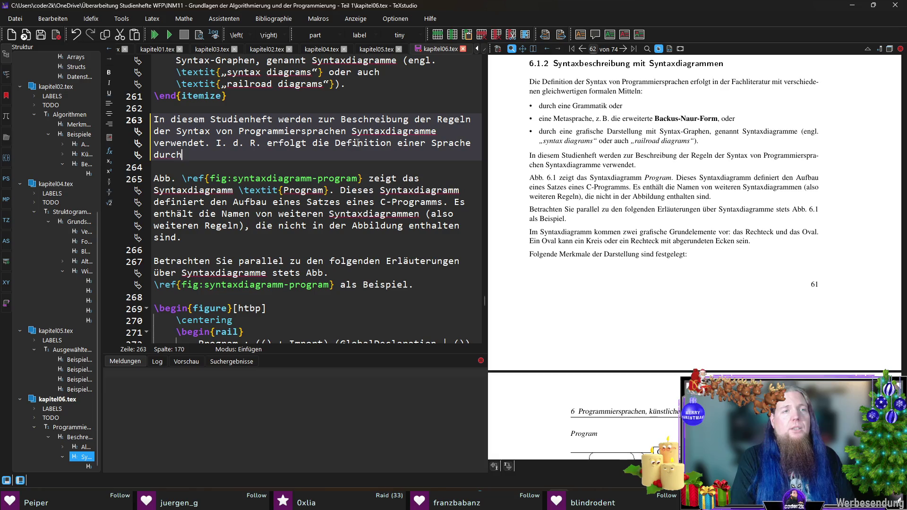
pyautogui.write(' mehrere Syntax')
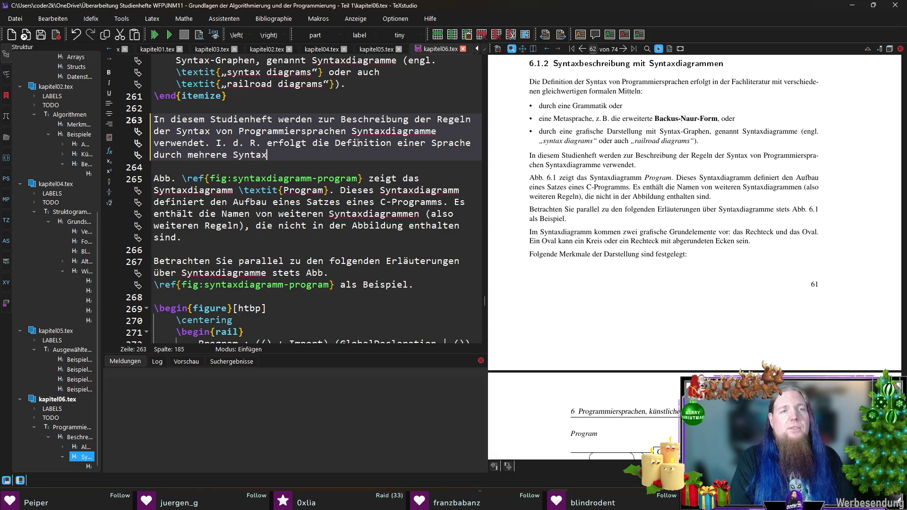
pyautogui.write('diagramme.')
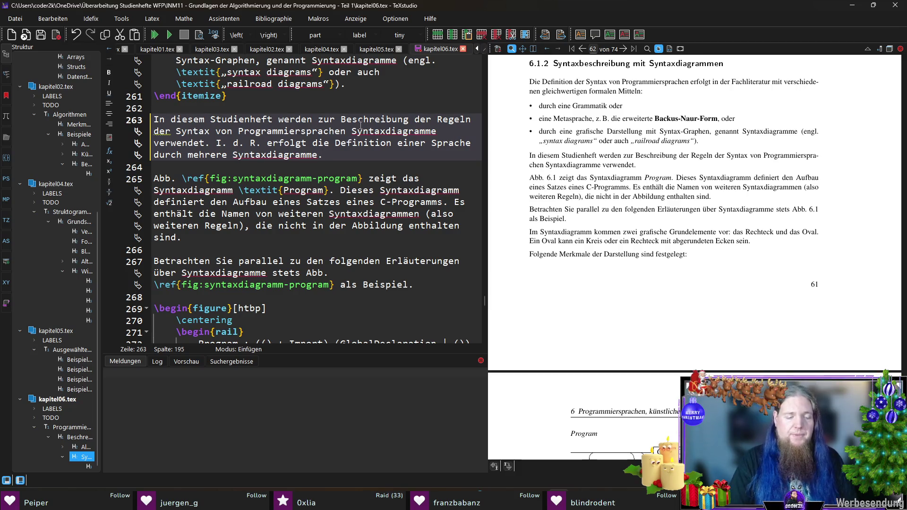
pyautogui.press('BackSpace')
pyautogui.write(', von denen eines')
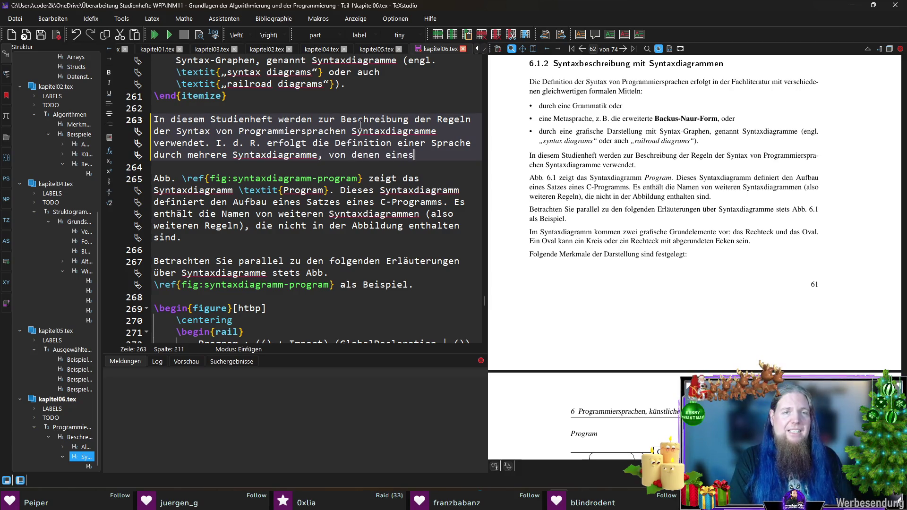
pyautogui.write(' expl')
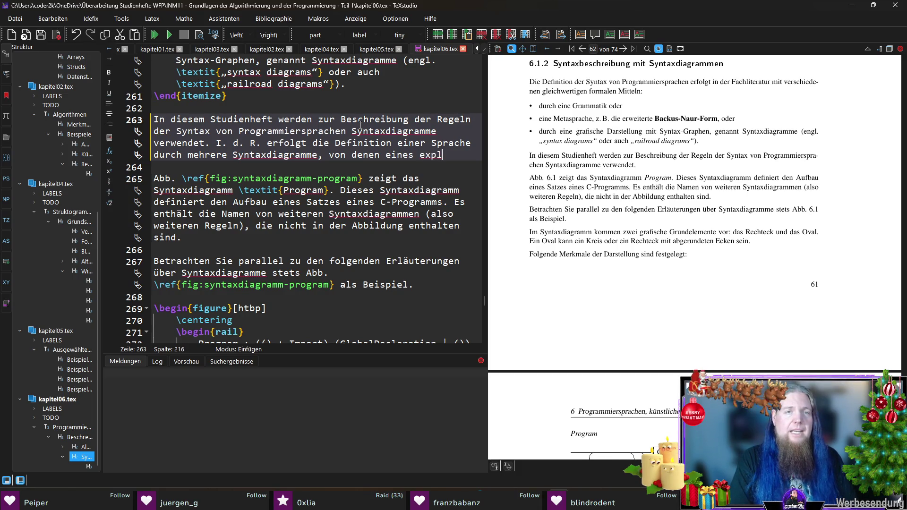
pyautogui.write('izit als \textbf{Startdiagramm')
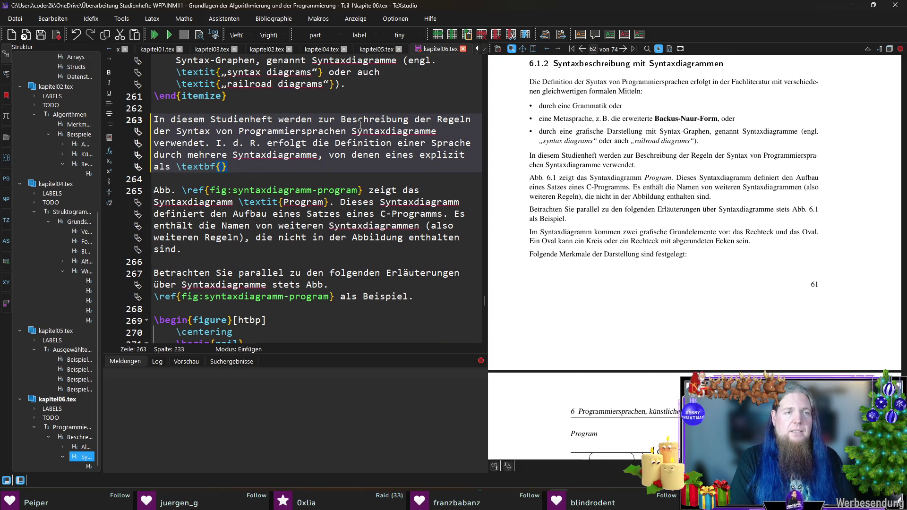
pyautogui.write('} ausgezeichnet sein muss.')
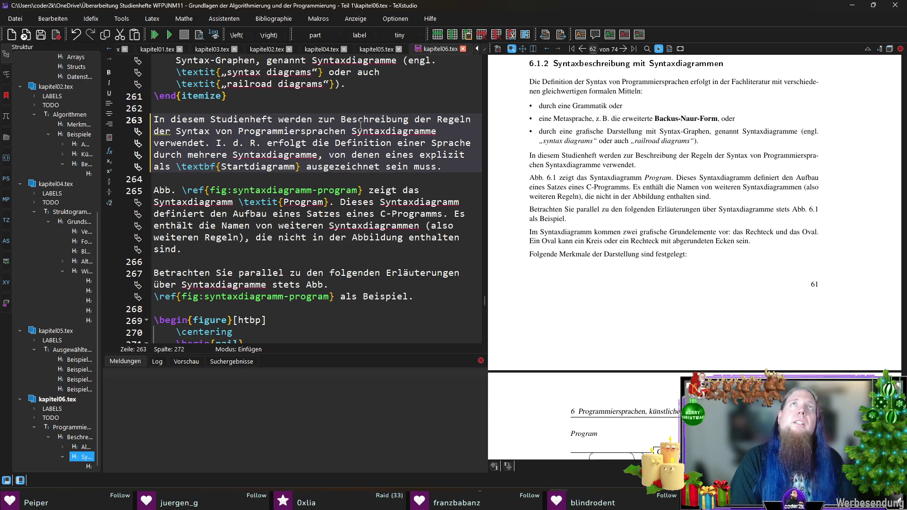
pyautogui.write(' Es r')
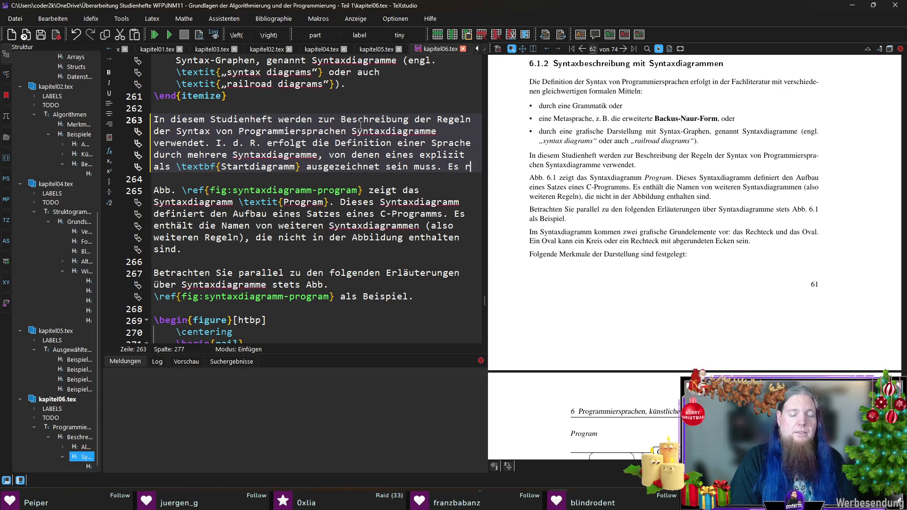
pyautogui.write('esräsenti')
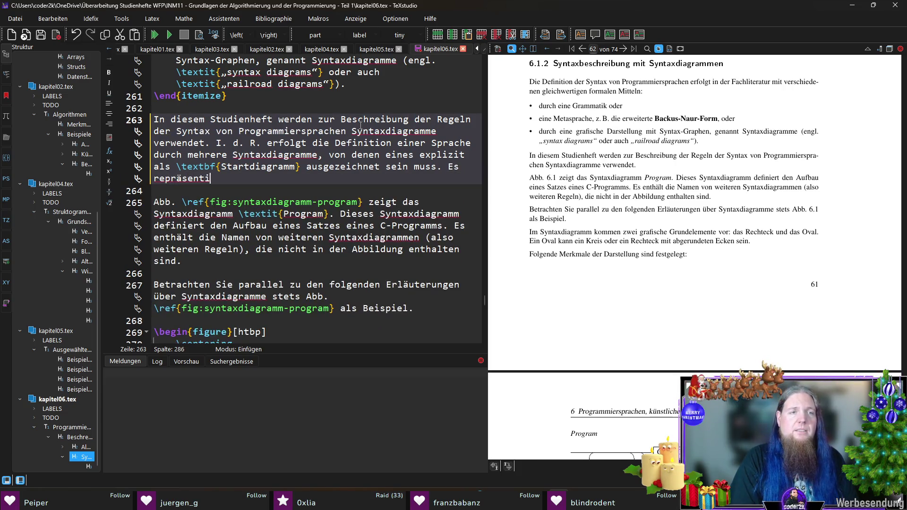
pyautogui.write('ert die Syntax fü')
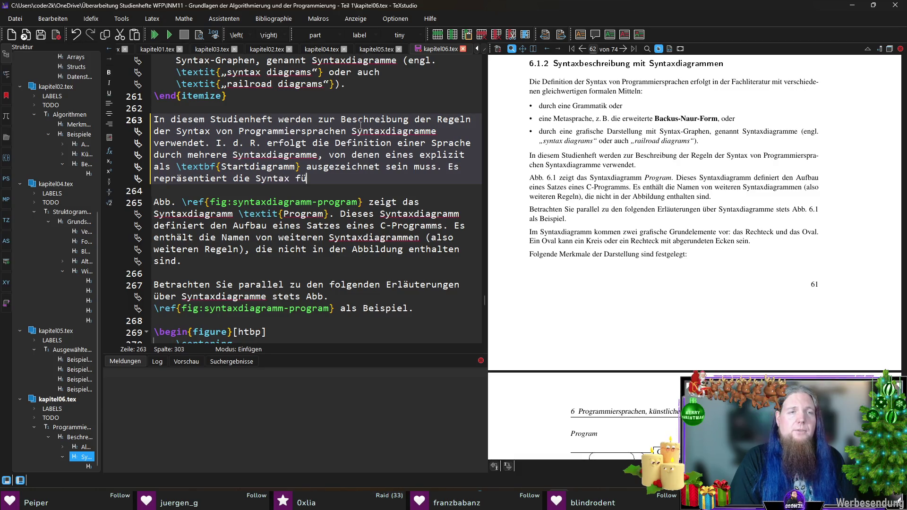
pyautogui.write('r einen s')
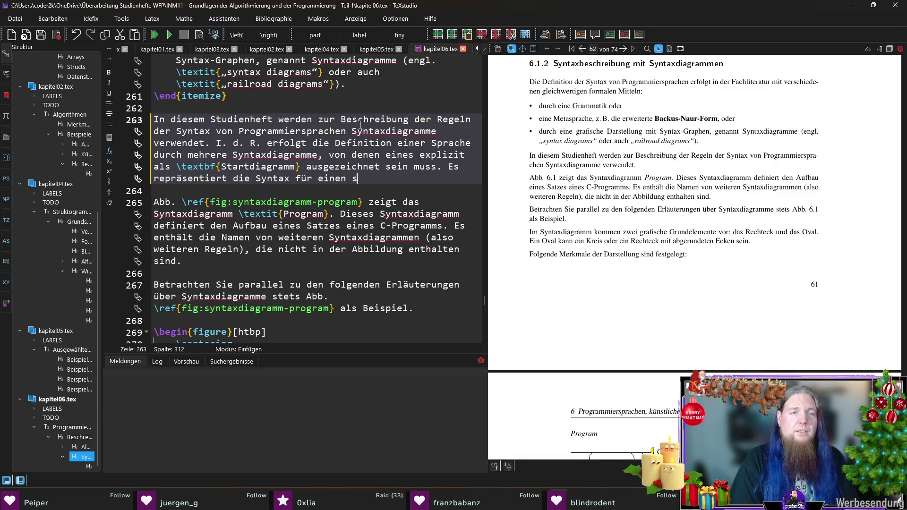
pyautogui.write('yntaktisch korrekten S')
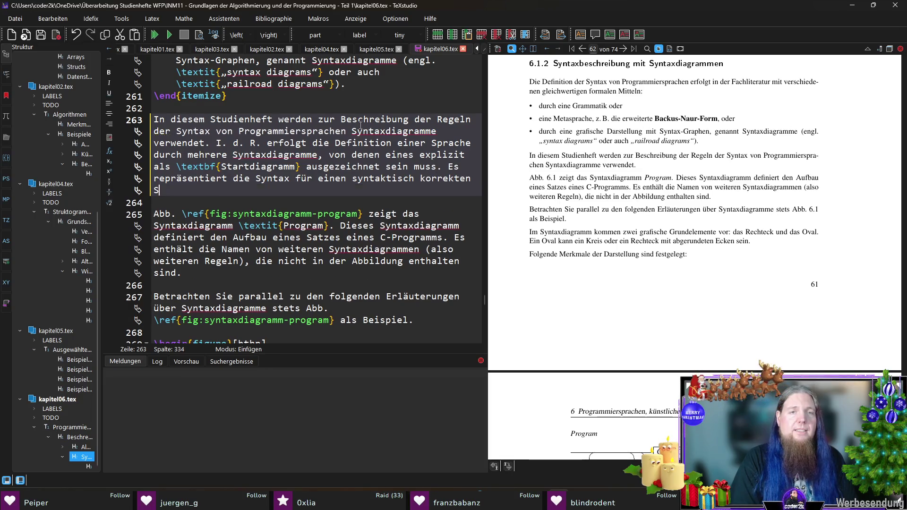
pyautogui.write('atz der Sprache und ')
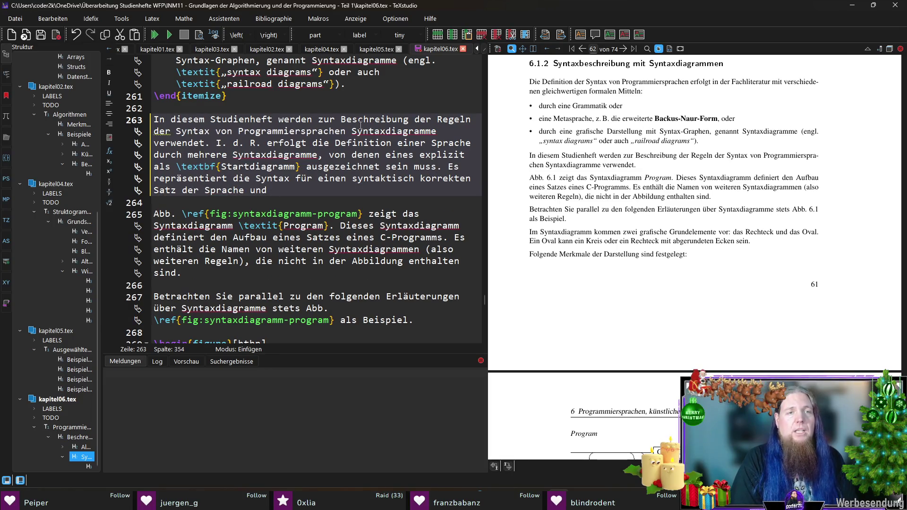
pyautogui.write('bezieht sich dabei ')
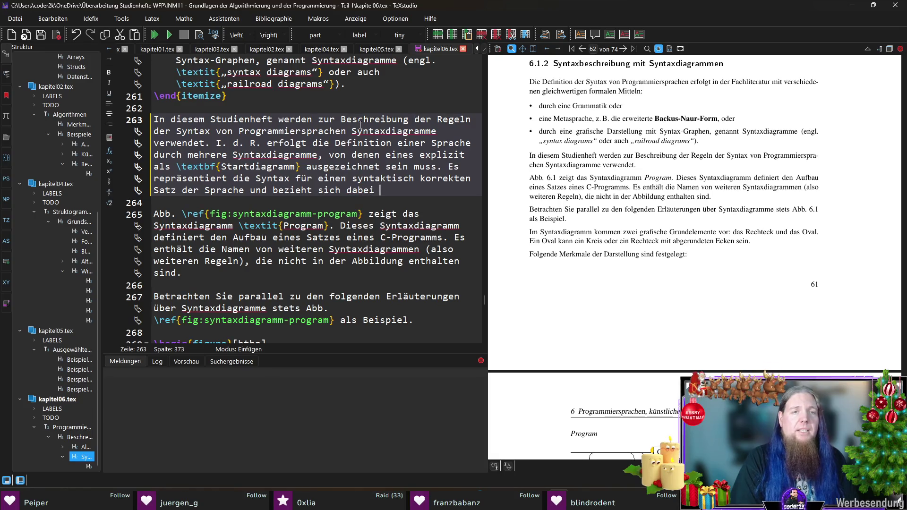
pyautogui.write('auf die übri')
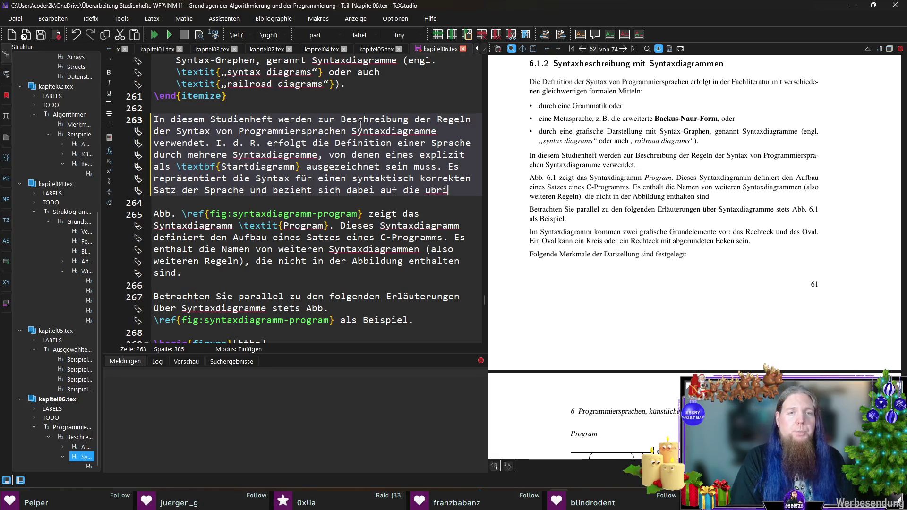
pyautogui.write('gen Syntaxdiagramme.')
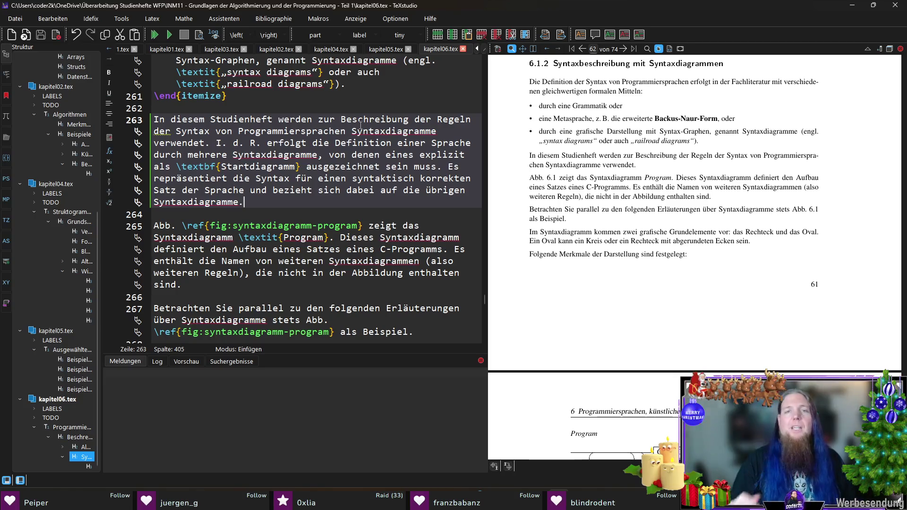
pyautogui.press('F5')
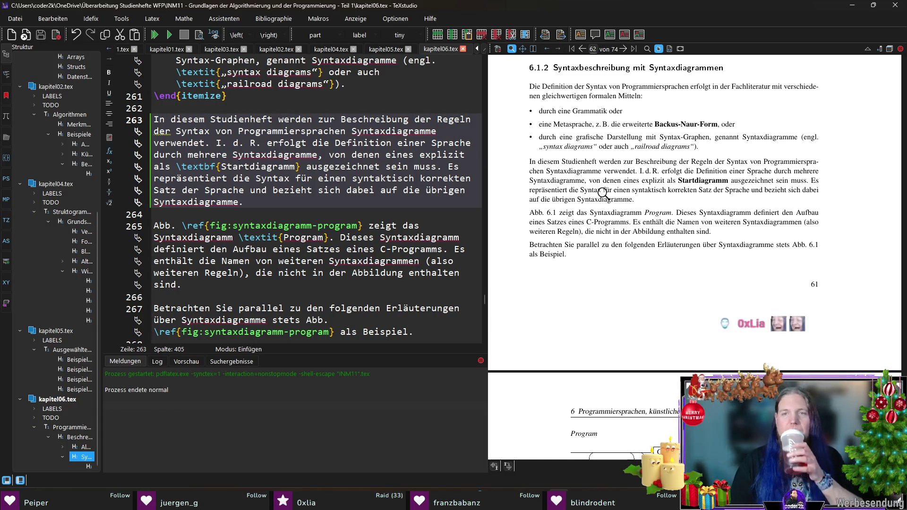
# Scroll the preview to 'Synthese eines Satzes' and sync the editor to its source line
pyautogui.scroll(-10, 666, 273)
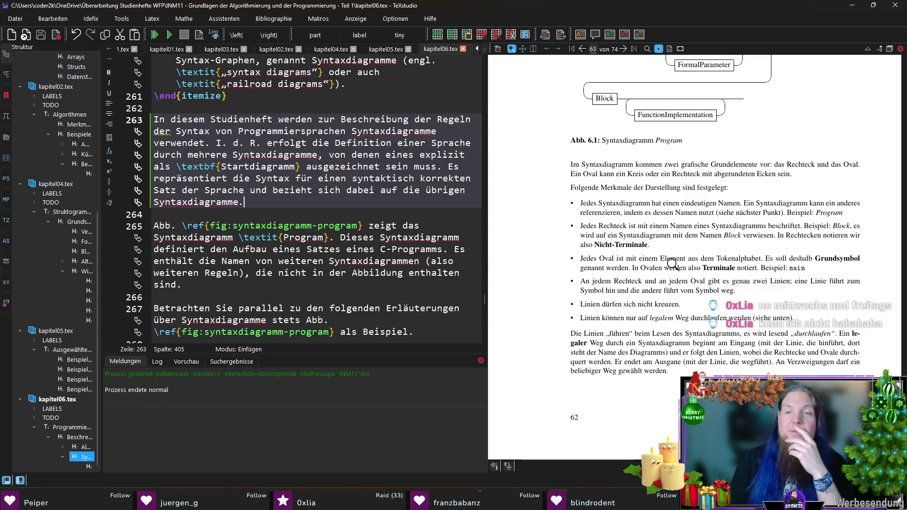
pyautogui.scroll(-3, 691, 258)
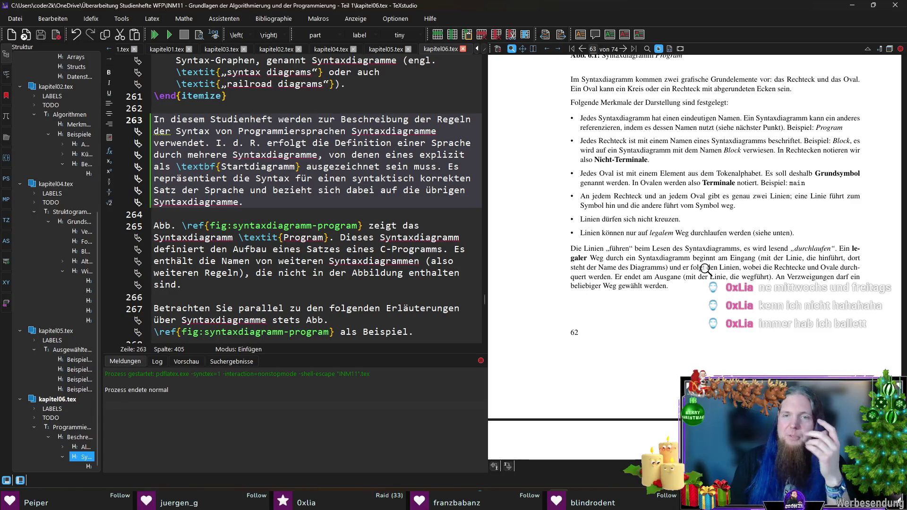
pyautogui.scroll(-3, 717, 293)
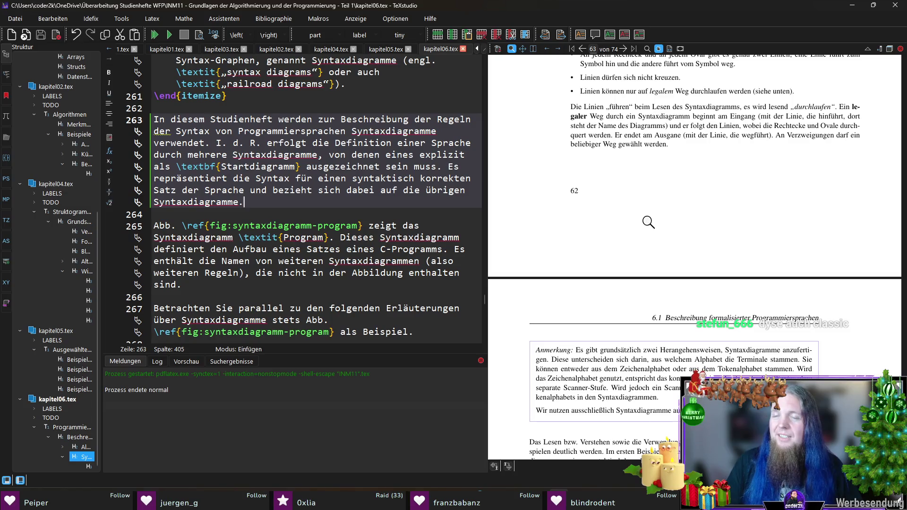
pyautogui.scroll(-5, 647, 221)
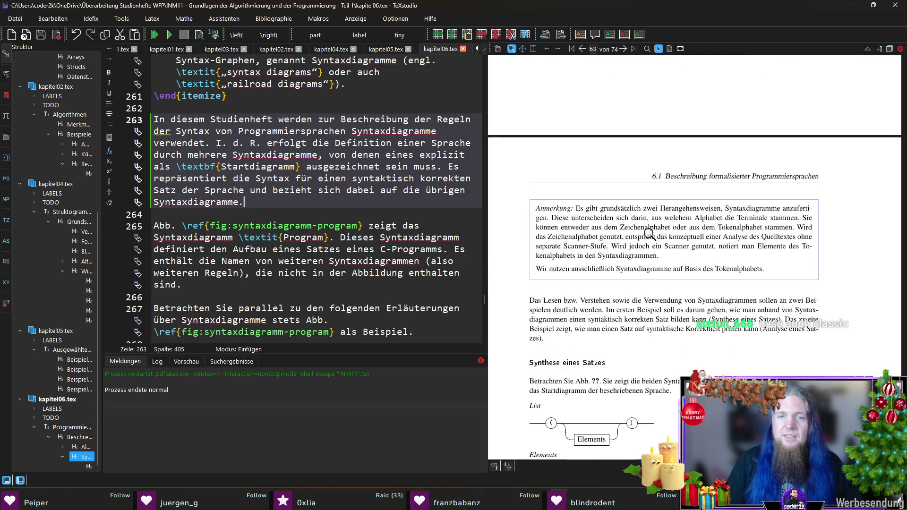
pyautogui.scroll(-1, 802, 273)
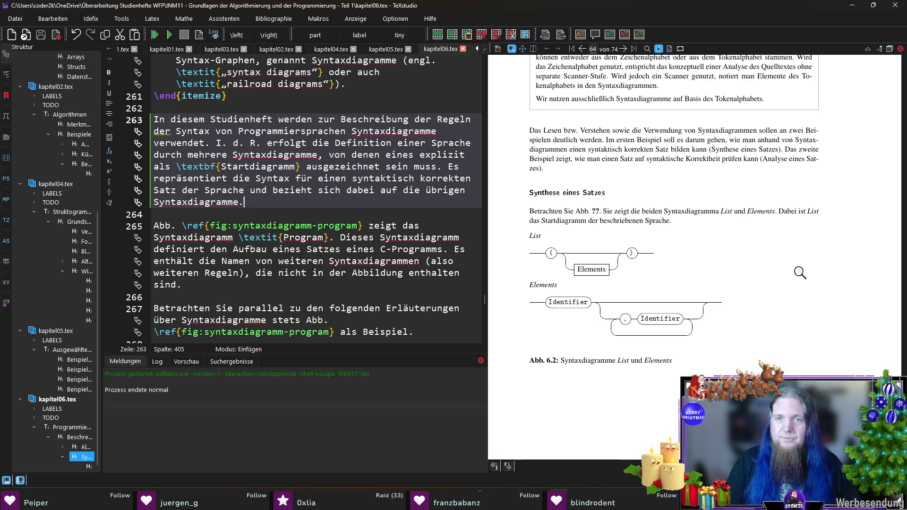
pyautogui.keyDown('ctrl'); pyautogui.click(581, 211); pyautogui.keyUp('ctrl')
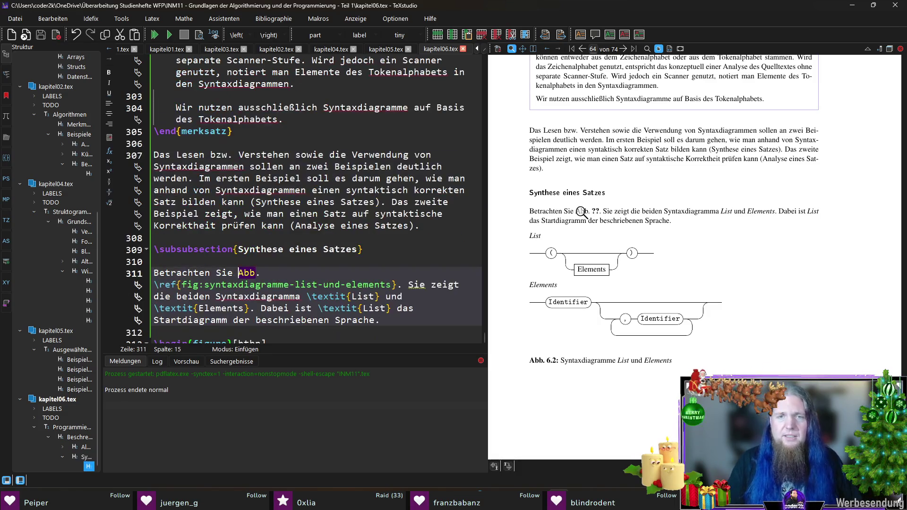
# Scroll the editor past the List/Elements figure block and place the caret at the file end
pyautogui.scroll(-4, 339, 273)
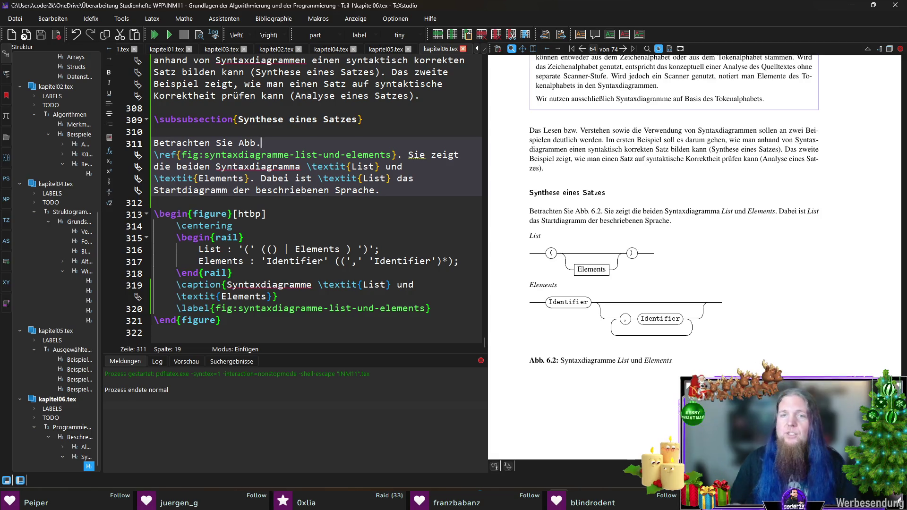
pyautogui.click(262, 333)
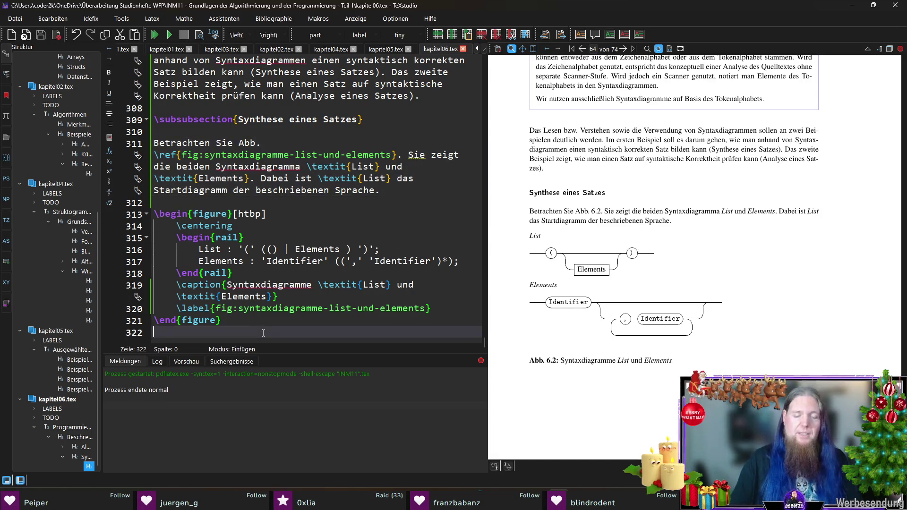
# Add 'Der Abbildung können wir entnehmen, dass die Sprache über vier Terminale verfügt:' and an itemize block
pyautogui.press('Return')
pyautogui.write('Dem')
pyautogui.press('BackSpace')
pyautogui.write('r Abbildung können wir entnehmen, ')
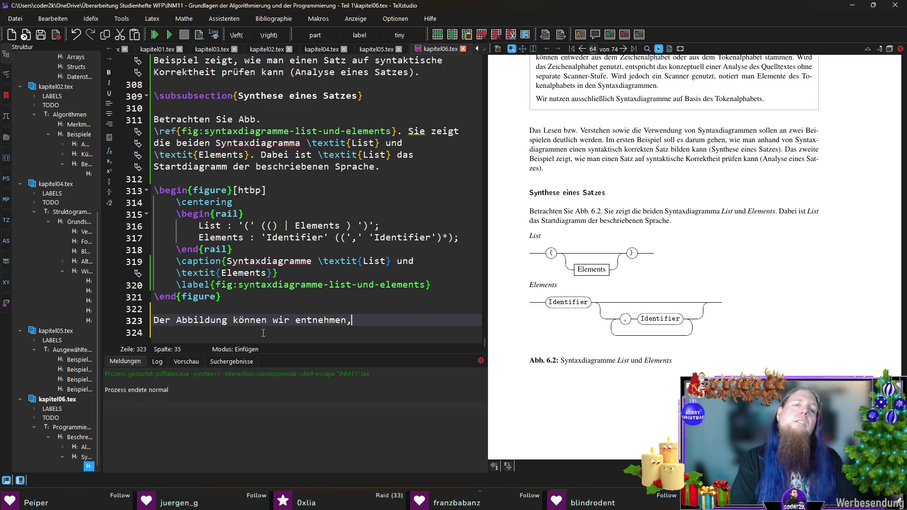
pyautogui.write('dass die Sprache')
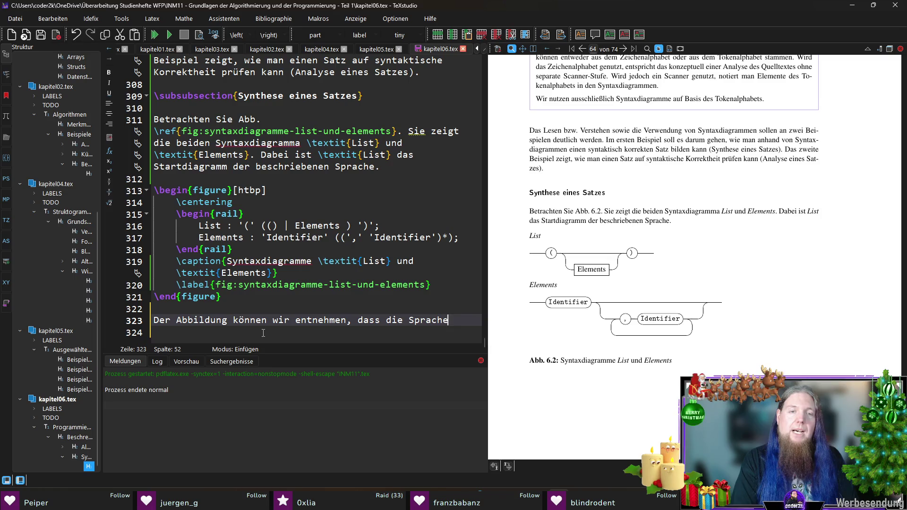
pyautogui.write(' über ')
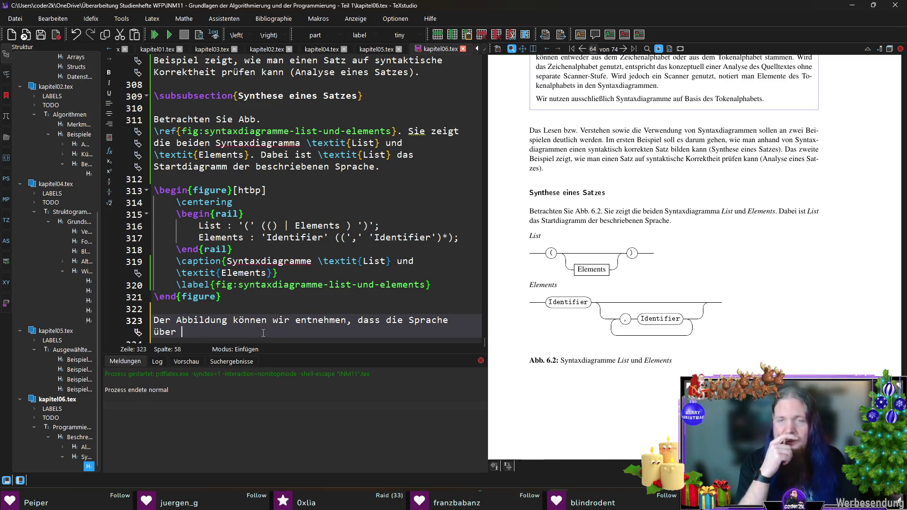
pyautogui.write('v')
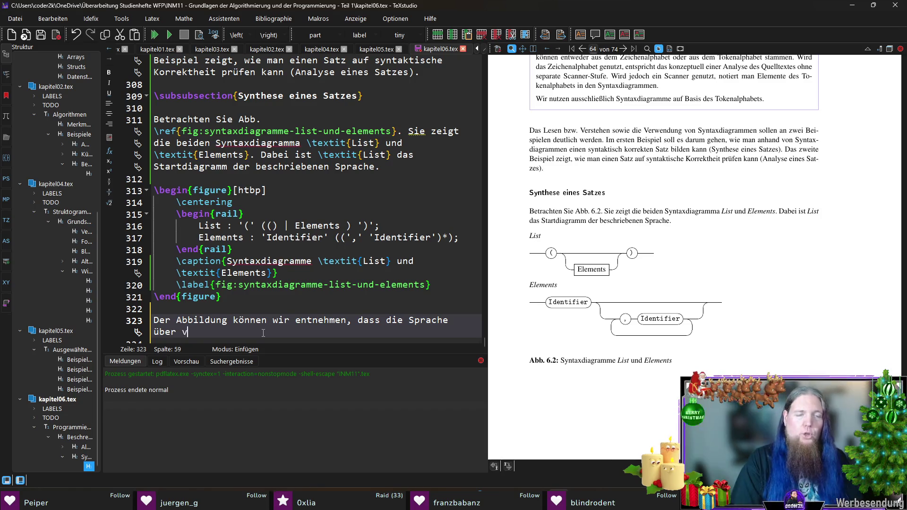
pyautogui.write('ier Termina')
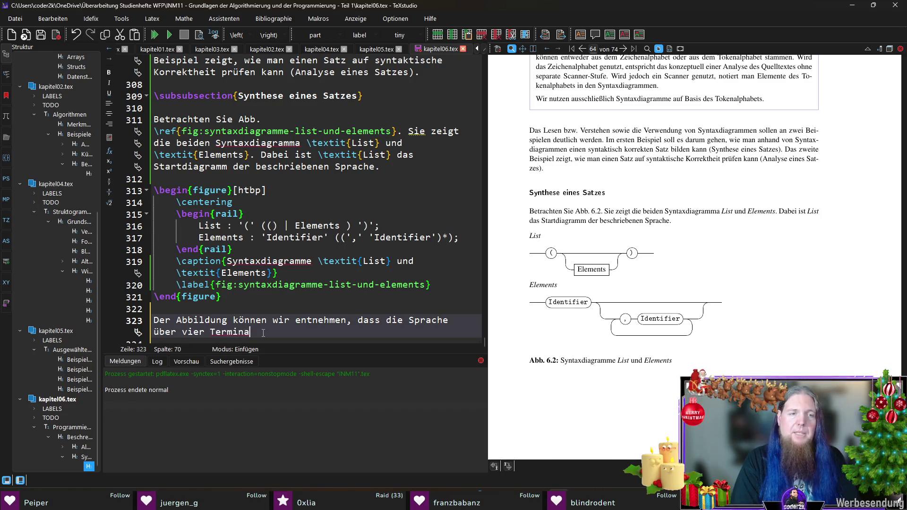
pyautogui.write('le verfügt:')
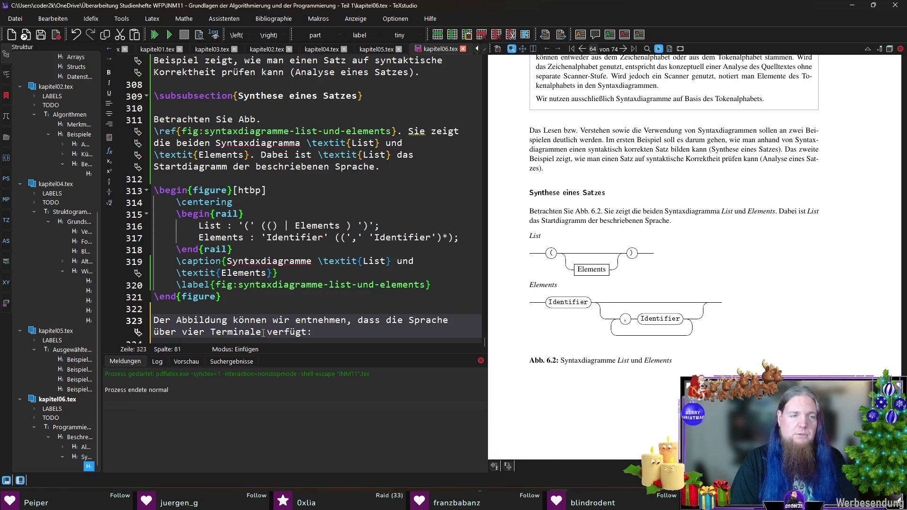
pyautogui.press('Return')
pyautogui.press('Return')
pyautogui.write('\x08egin')
pyautogui.press('Return')
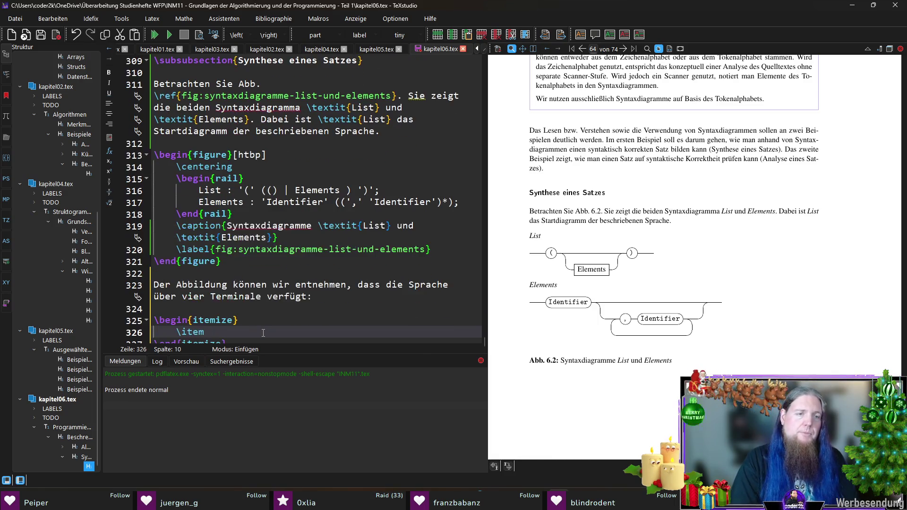
# Start the first item 'Die öffnende und schließende Klammer' with \texttt{\(} for the opening bracket
pyautogui.write('Kl')
pyautogui.press('BackSpace')
pyautogui.press('BackSpace')
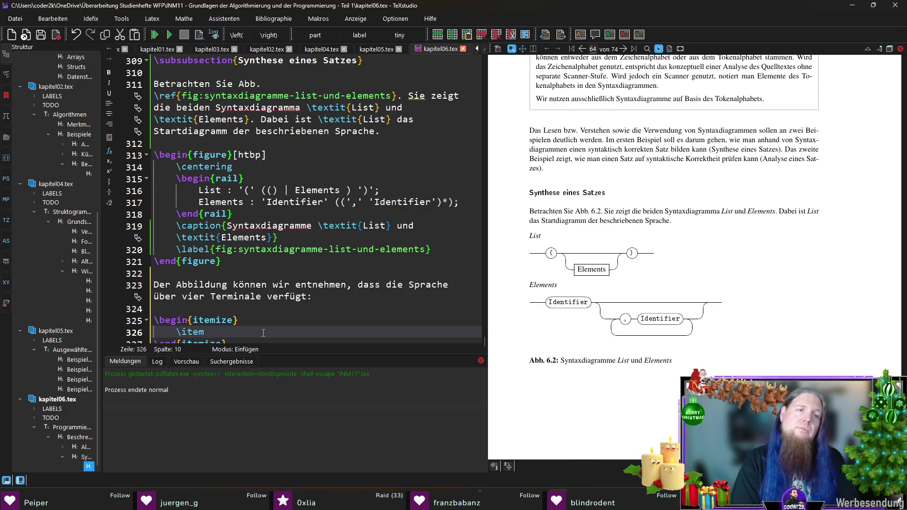
pyautogui.write('Die')
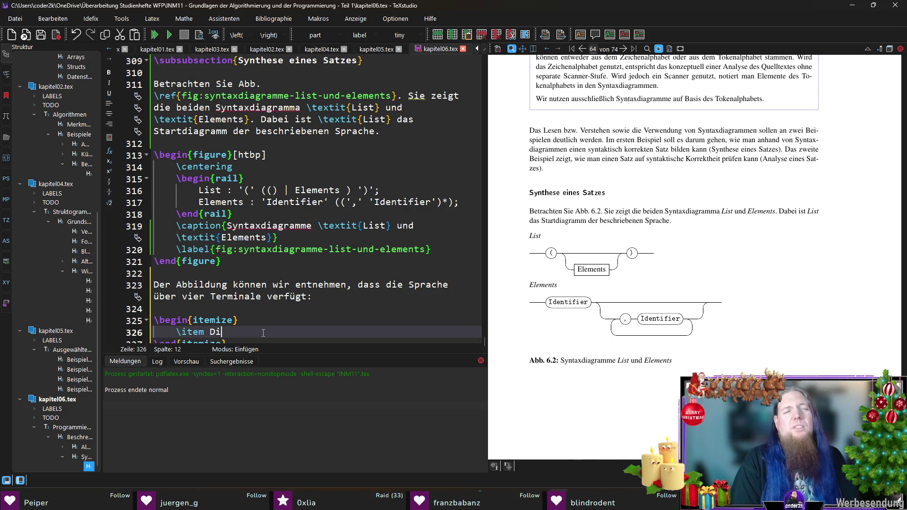
pyautogui.scroll(-1, 312, 306)
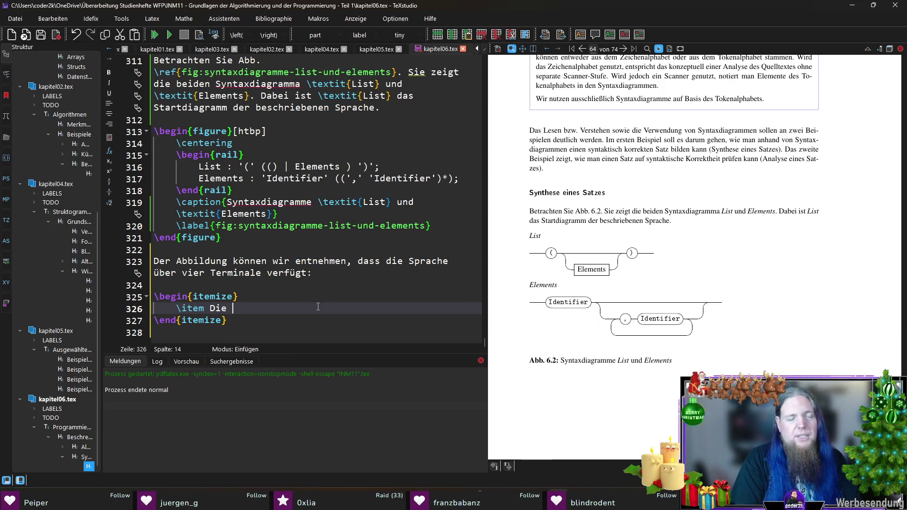
pyautogui.write('öffnende und ')
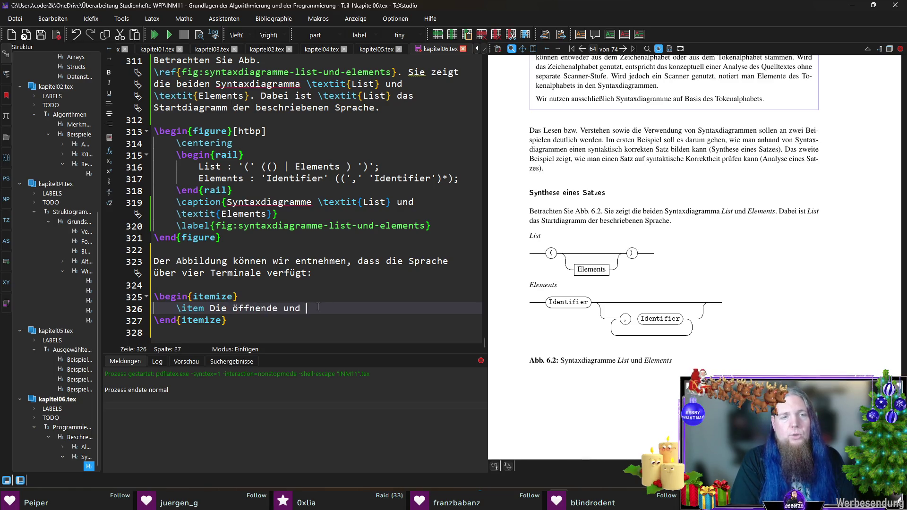
pyautogui.write('schließende Klammer (')
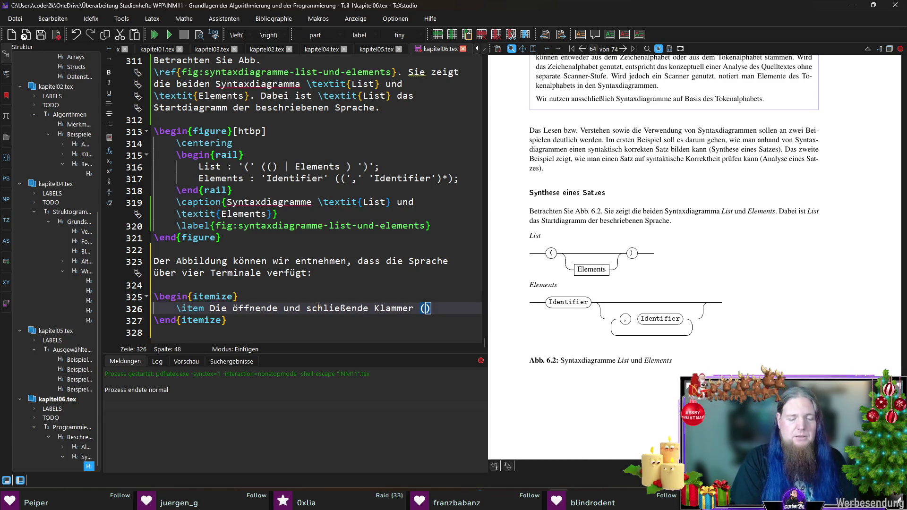
pyautogui.write('\textt')
pyautogui.press('Return')
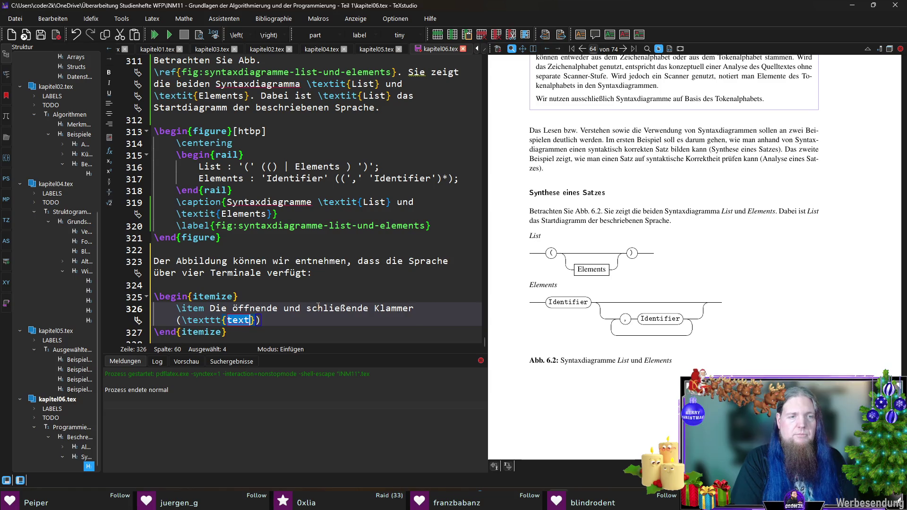
pyautogui.write('(')
pyautogui.press('Left')
pyautogui.write('\\(})')
# Put the opening bracket in „“ quotes and add the quoted closing bracket \texttt{\)}
pyautogui.press('End')
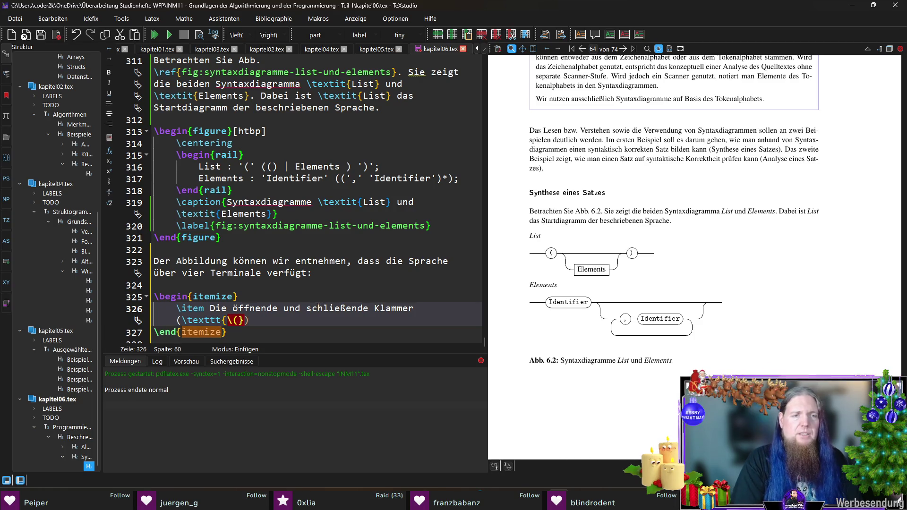
pyautogui.press('Left')
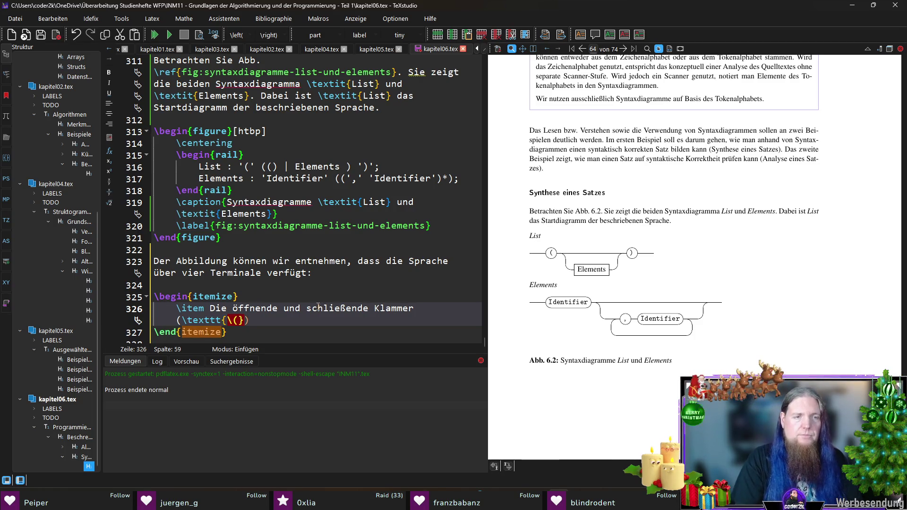
pyautogui.press('Left')
pyautogui.press('Left')
pyautogui.press('Left')
pyautogui.press('Left')
pyautogui.press('Left')
pyautogui.write('„')
pyautogui.press('Right')
pyautogui.press('Right')
pyautogui.press('Right')
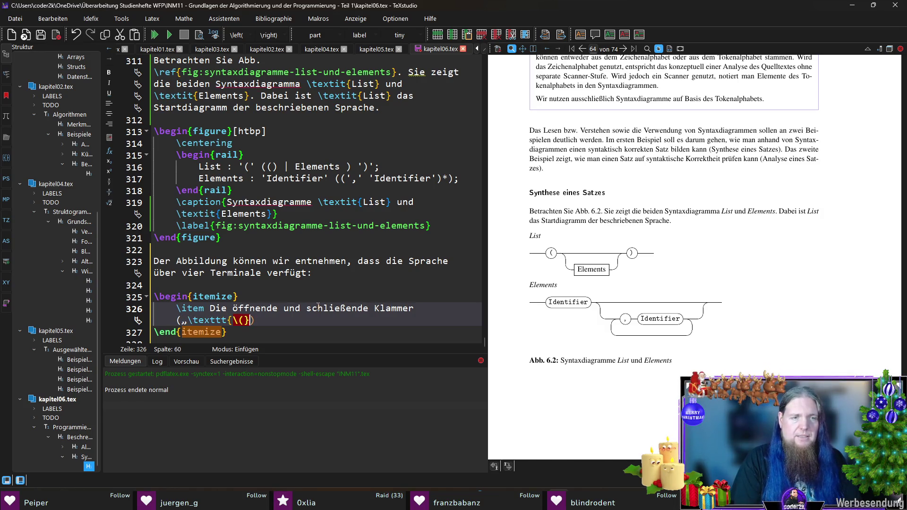
pyautogui.write('“')
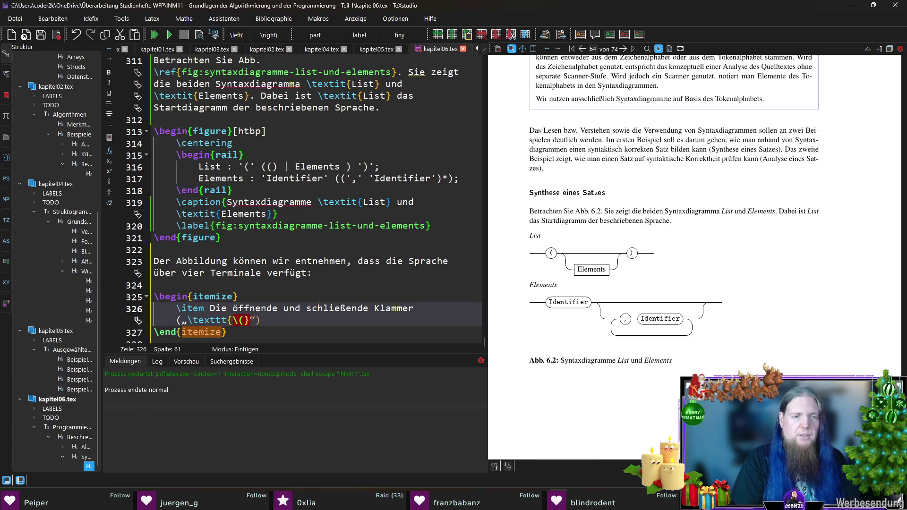
pyautogui.press('Left')
pyautogui.write('`,')
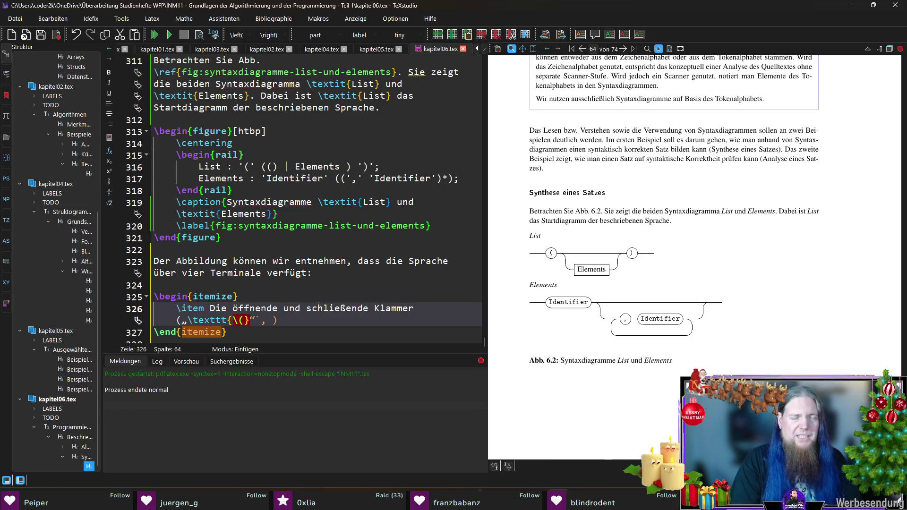
pyautogui.press('Left')
pyautogui.press('Left')
pyautogui.press('Left')
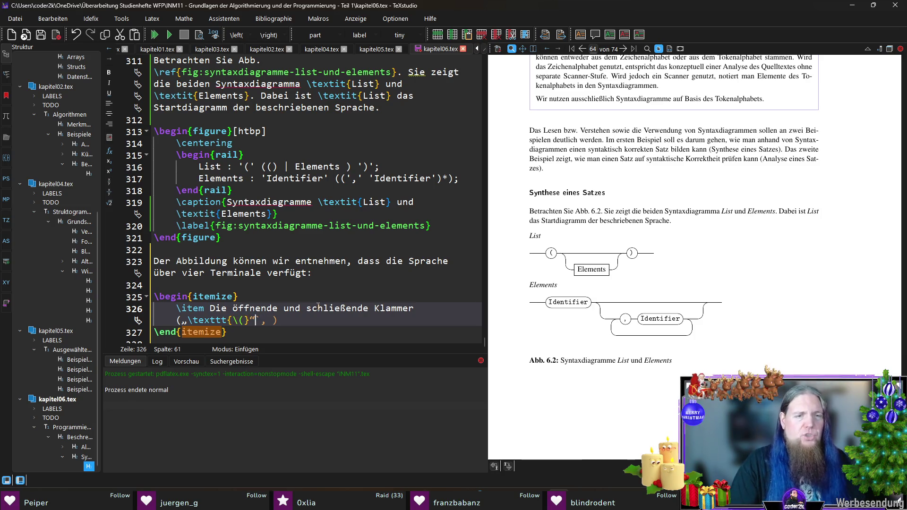
pyautogui.press('Delete')
pyautogui.press('Right')
pyautogui.press('Right')
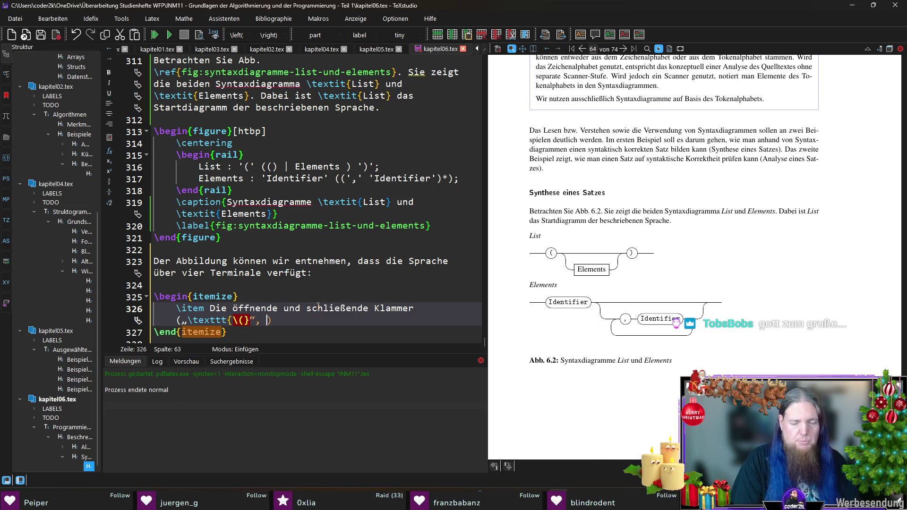
pyautogui.write('„')
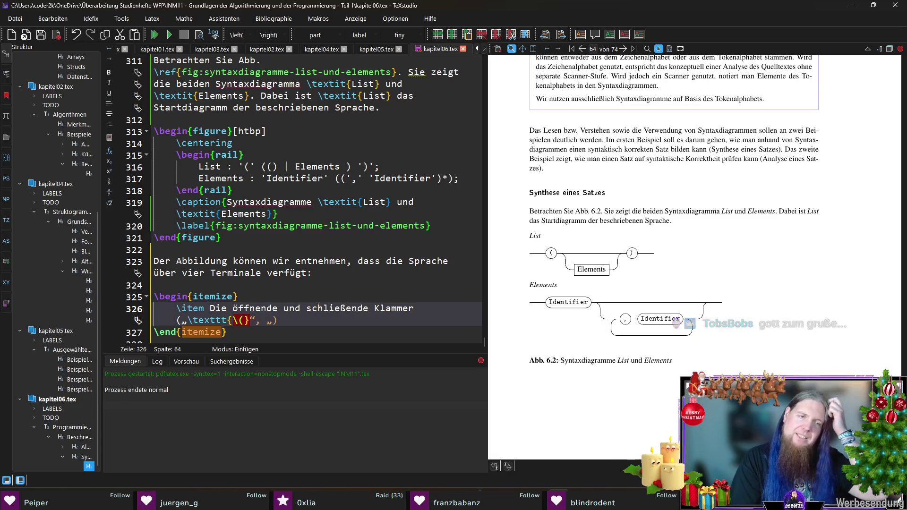
pyautogui.write('extt')
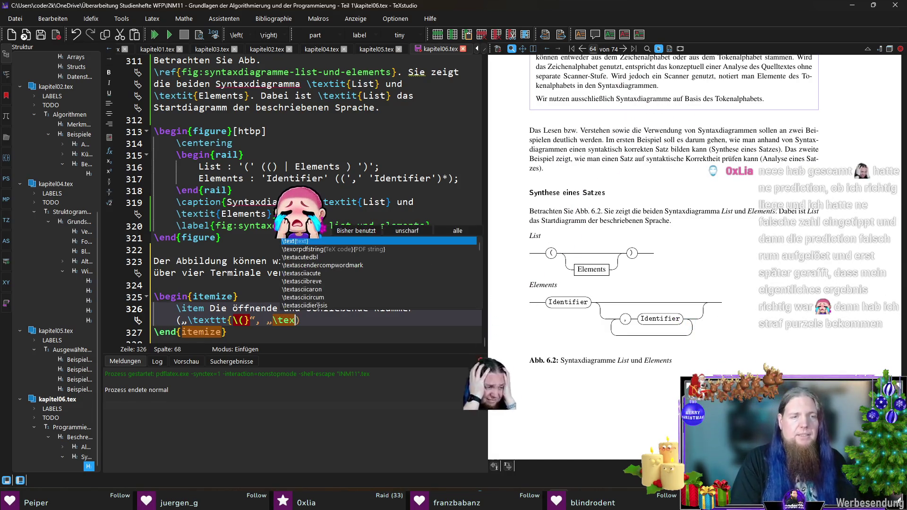
pyautogui.press('Return')
pyautogui.write('\\)')
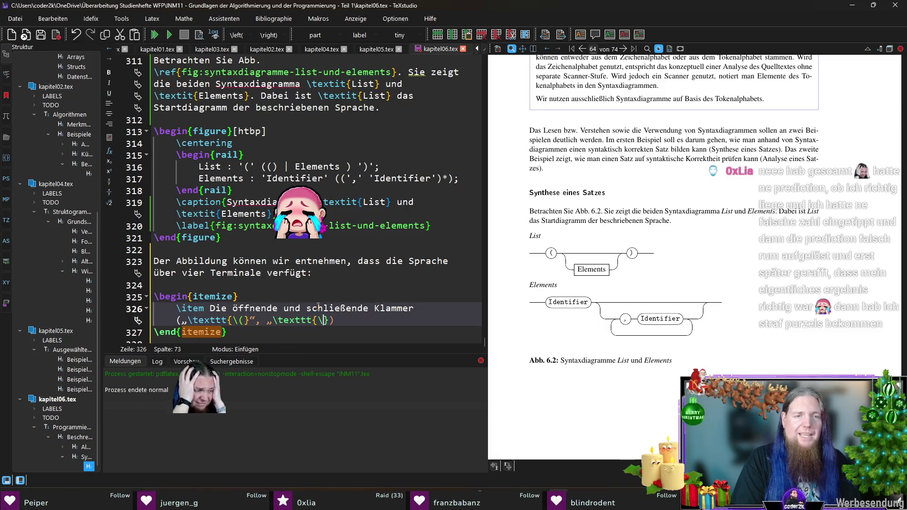
pyautogui.write('}')
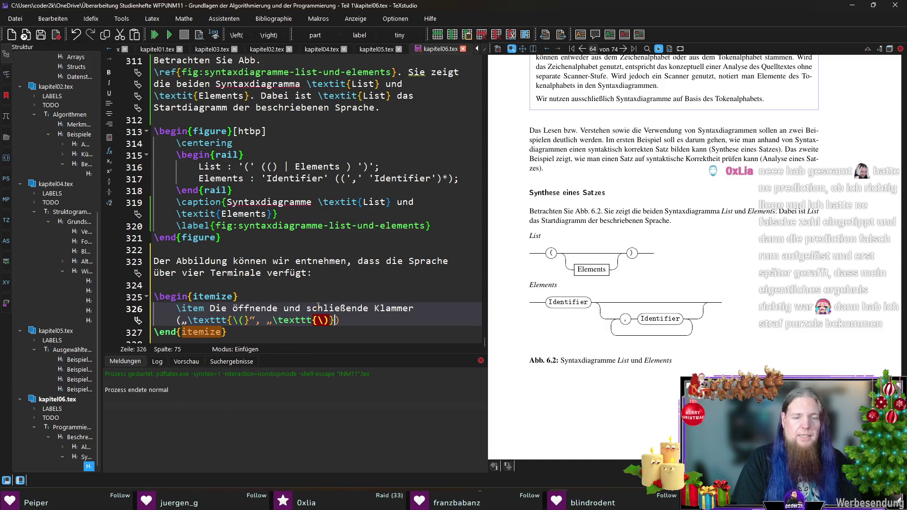
pyautogui.write('“)')
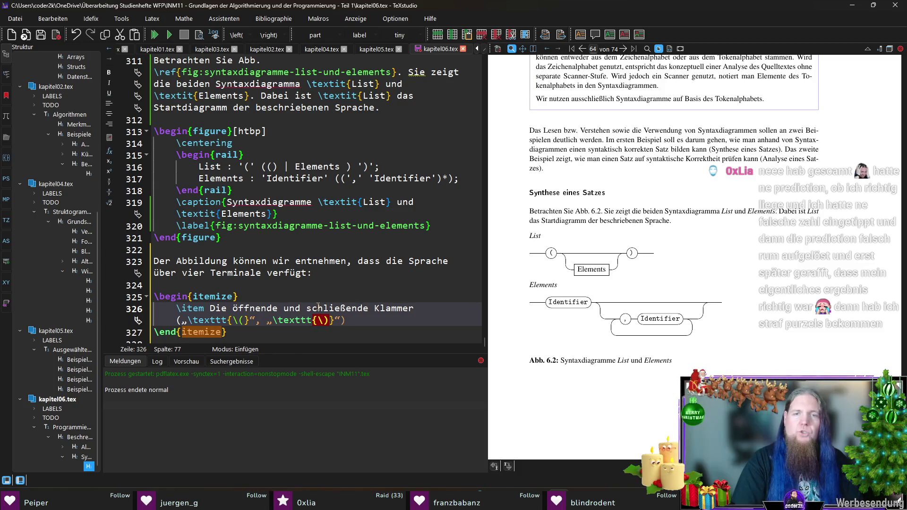
# Add the item 'Das Komma' with a quoted \texttt{,}
pyautogui.press('Return')
pyautogui.write('\\item ')
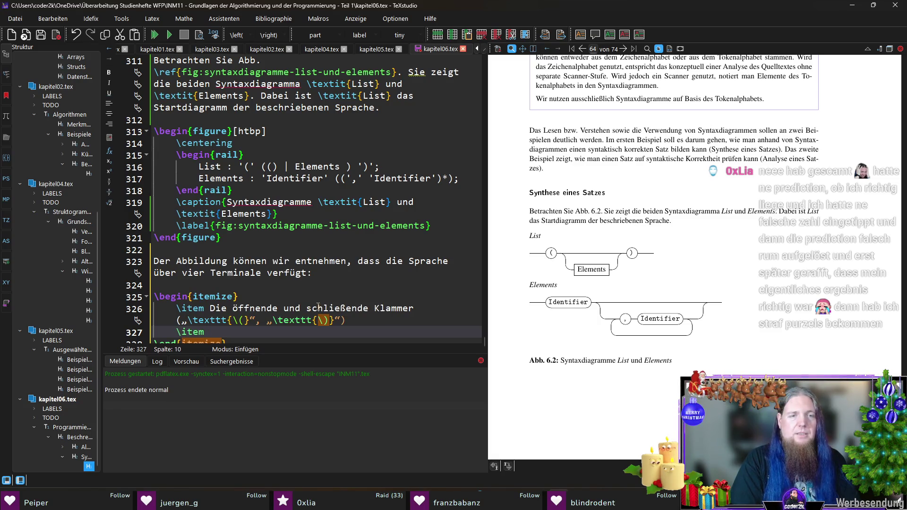
pyautogui.write('Das K')
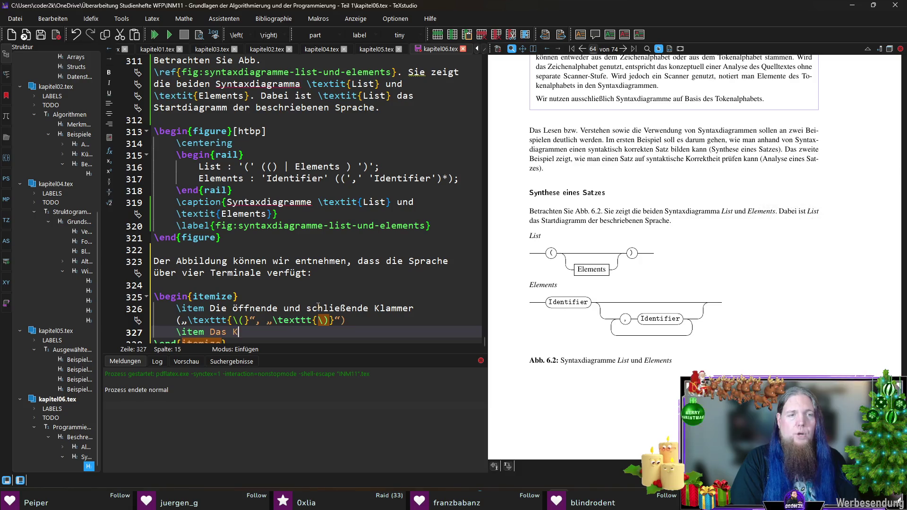
pyautogui.write('omma')
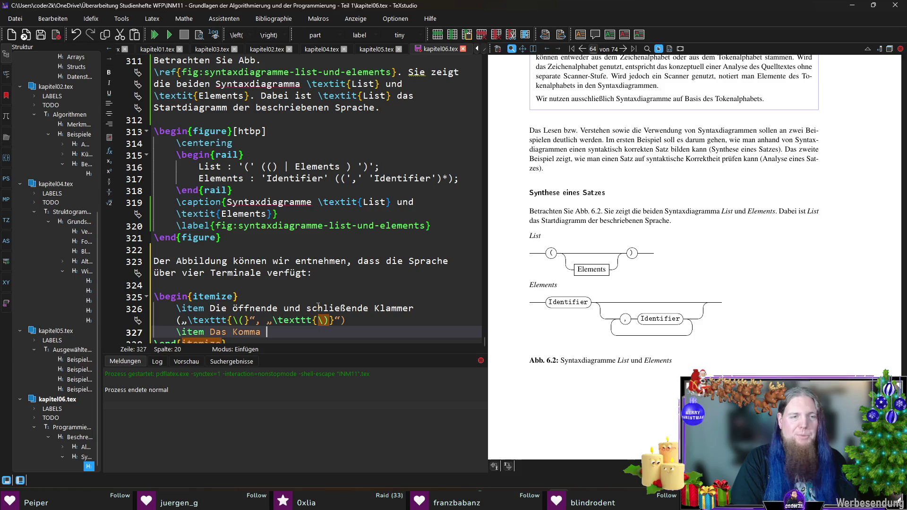
pyautogui.write(' (')
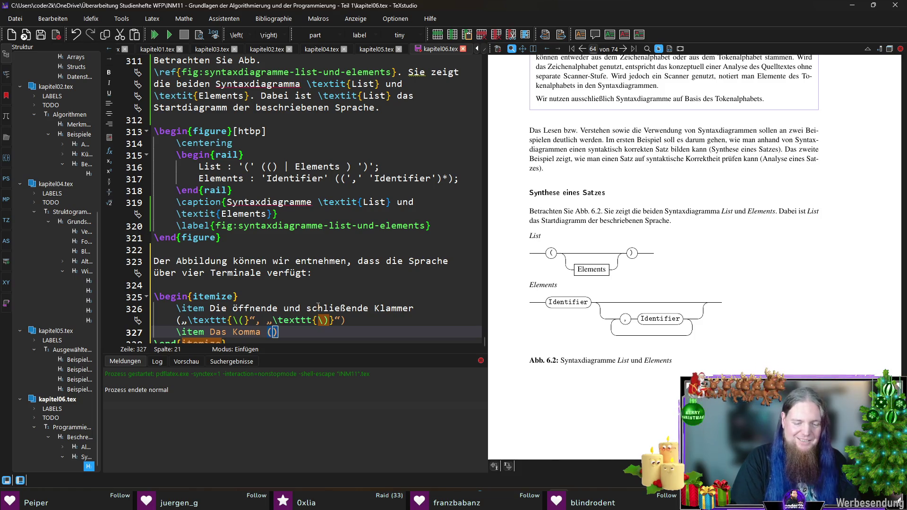
pyautogui.write('„')
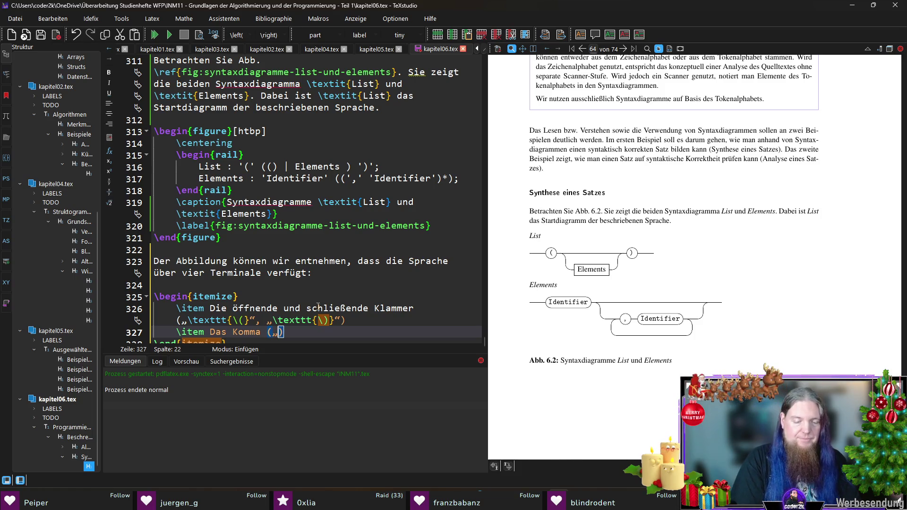
pyautogui.write('\textt')
pyautogui.press('Return')
pyautogui.write(',')
pyautogui.press('Right')
pyautogui.write('“')
pyautogui.press('Right')
# Add the item 'Bezeichner' with a quoted \texttt{identifier}
pyautogui.press('Return')
pyautogui.write('\\item Bezeichner')
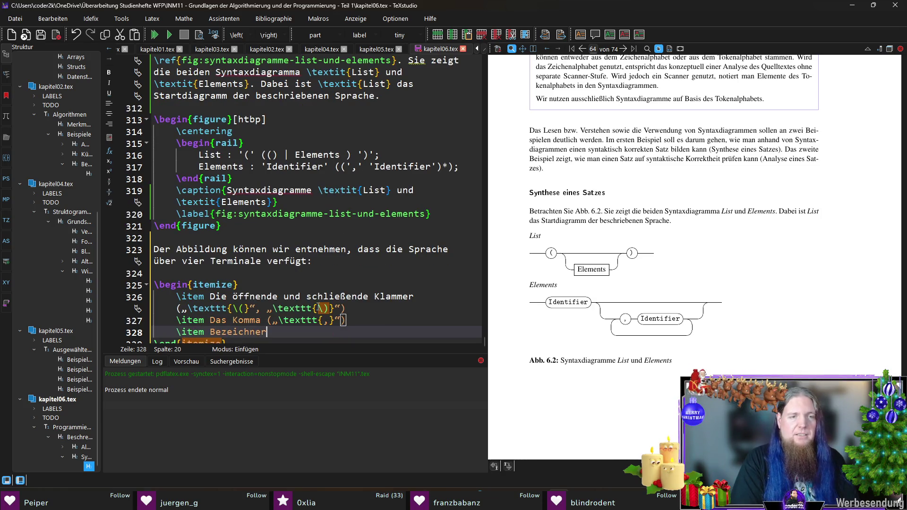
pyautogui.write(' (')
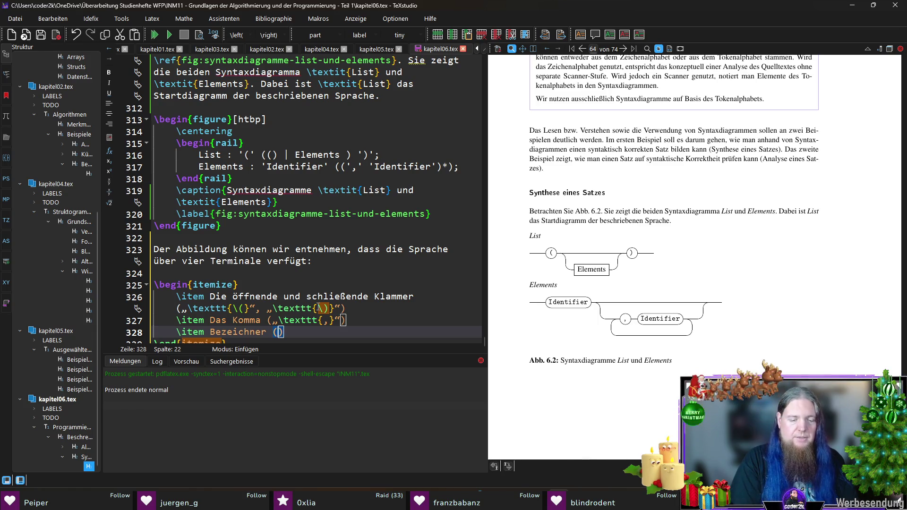
pyautogui.write('„\texttt')
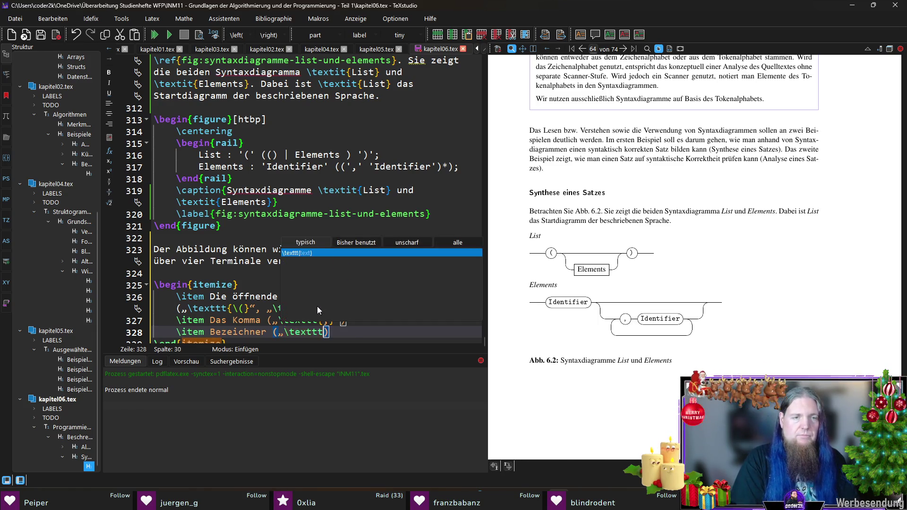
pyautogui.press('Return')
pyautogui.write('i')
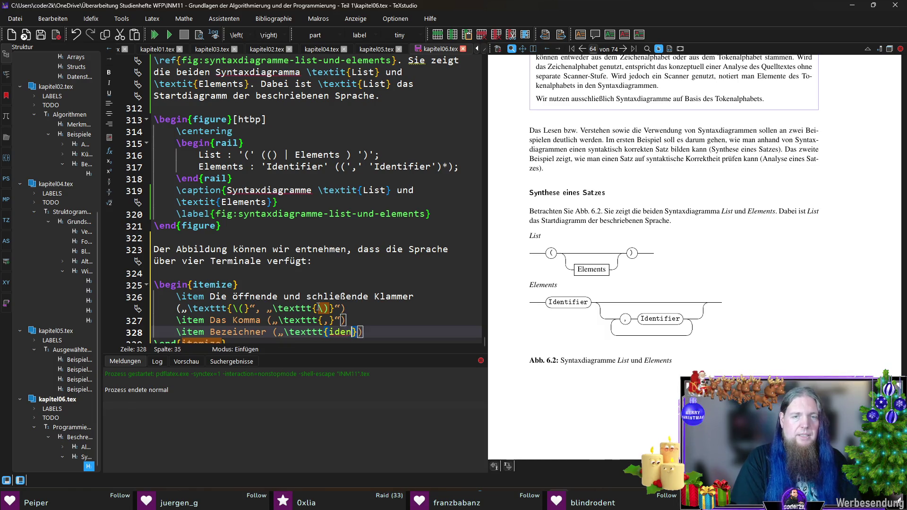
pyautogui.write('dentifier')
pyautogui.press('Right')
pyautogui.write('“')
# Move below the itemize block and compile the document
pyautogui.press('Down')
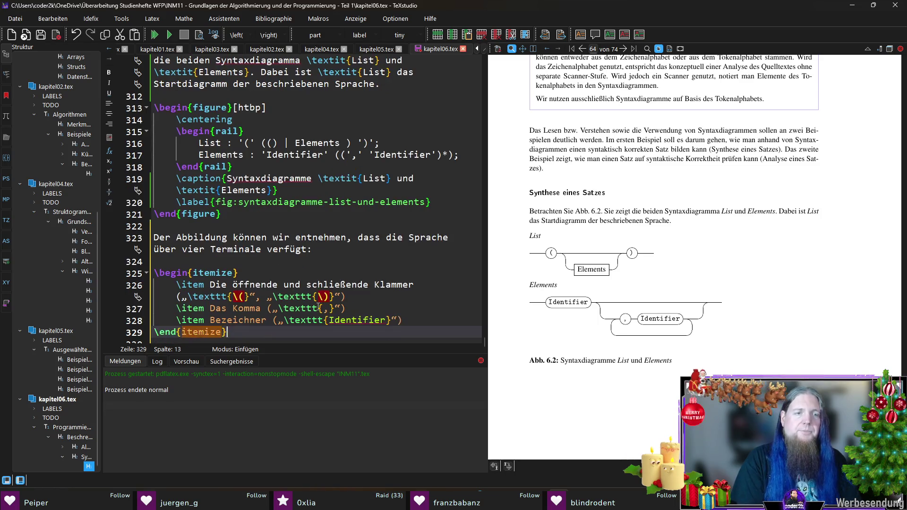
pyautogui.press('Return')
pyautogui.press('Return')
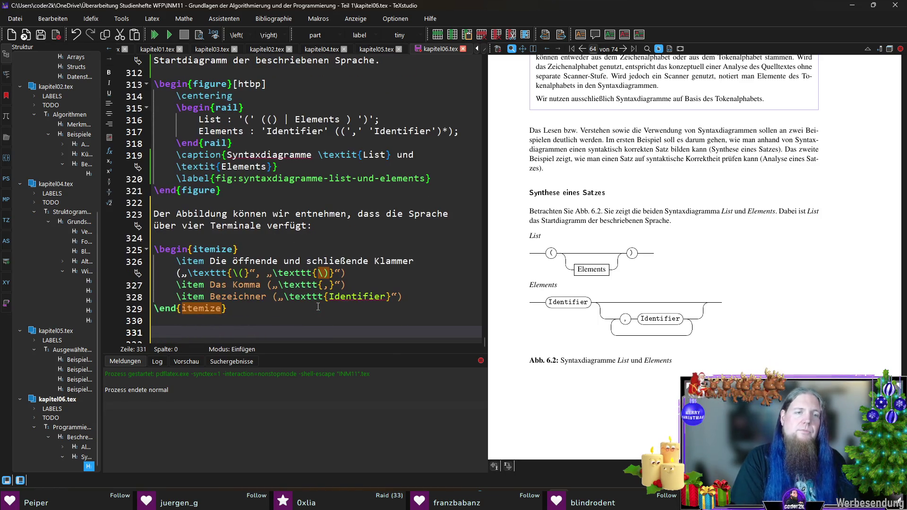
pyautogui.press('BackSpace')
pyautogui.press('F5')
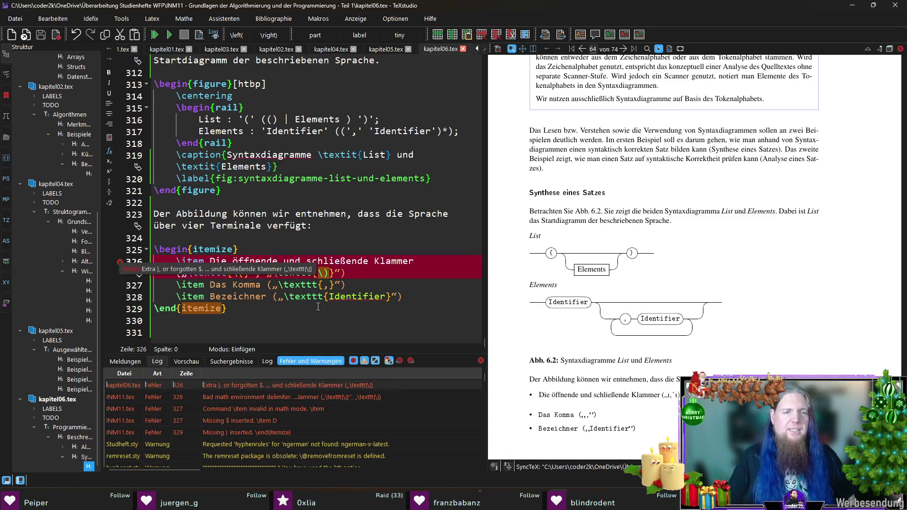
# Go to the error on line 326, add a backslash before \( and \) in \texttt, and recompile
pyautogui.click(354, 273)
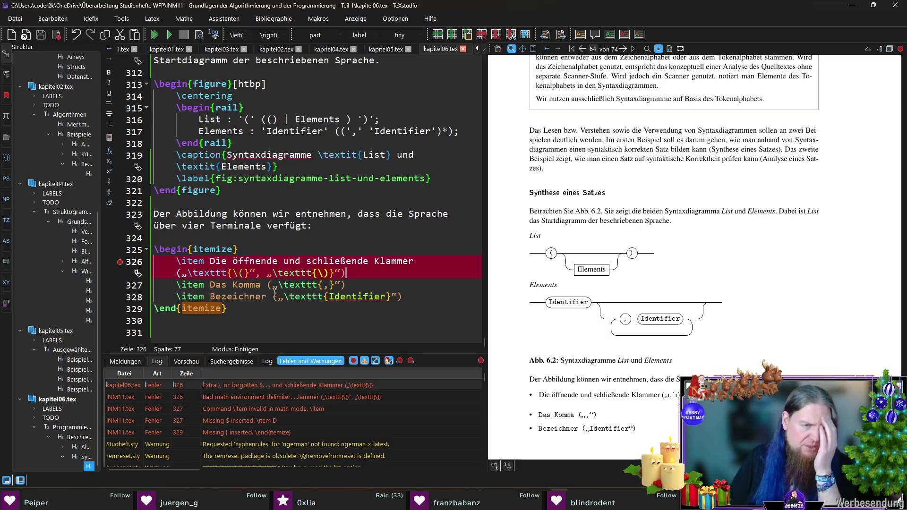
pyautogui.doubleClick(235, 273)
pyautogui.click(257, 274)
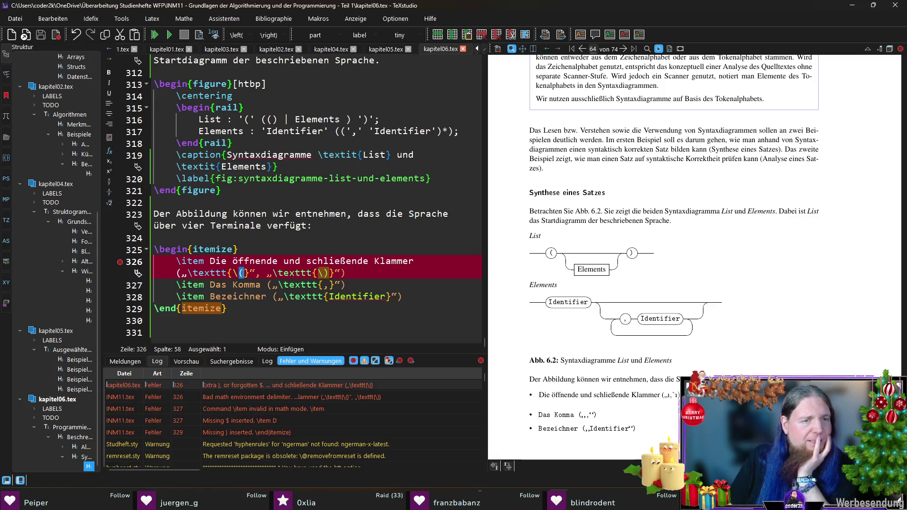
pyautogui.click(245, 278)
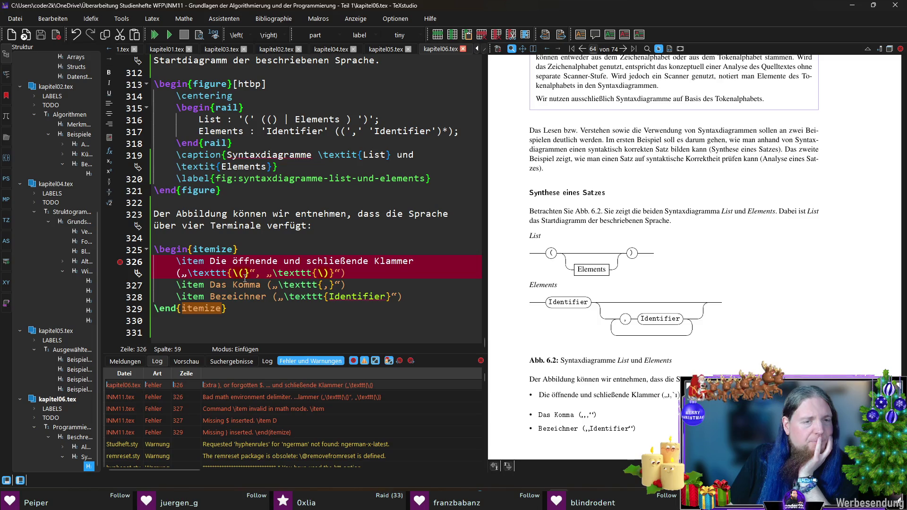
pyautogui.hotkey('shift', 'Left')
pyautogui.hotkey('shift', 'Left')
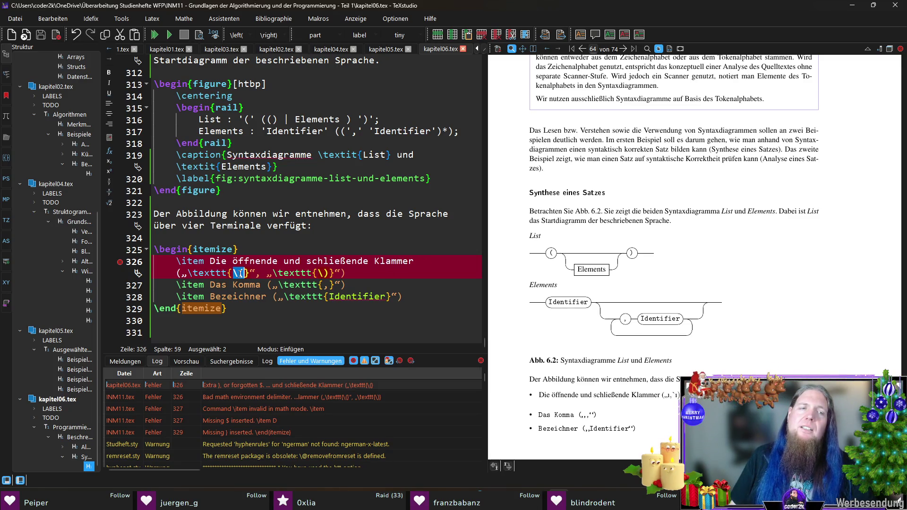
pyautogui.click(239, 273)
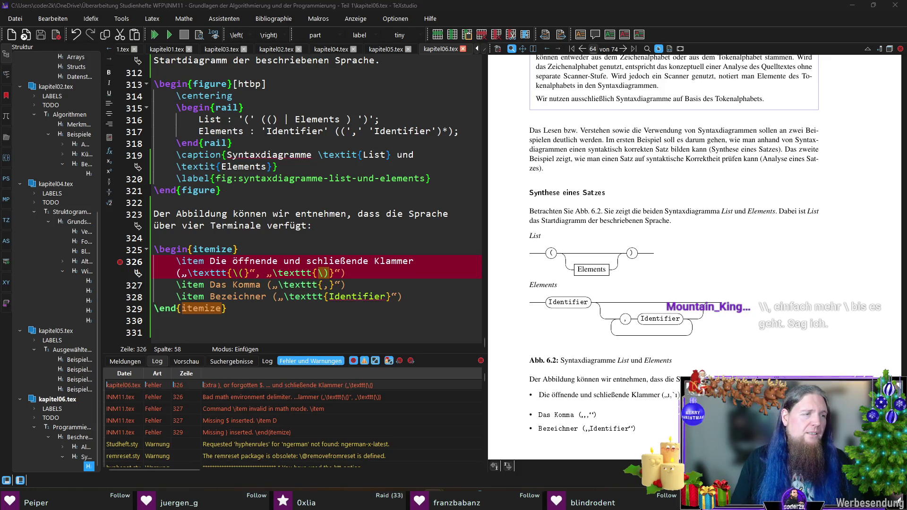
pyautogui.press('Left')
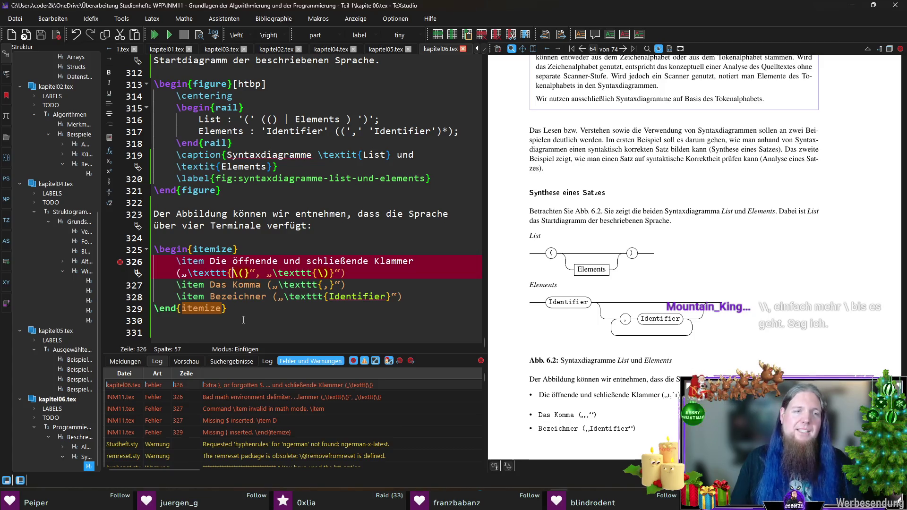
pyautogui.write('\\')
pyautogui.press('Right')
pyautogui.press('Right')
pyautogui.press('Right')
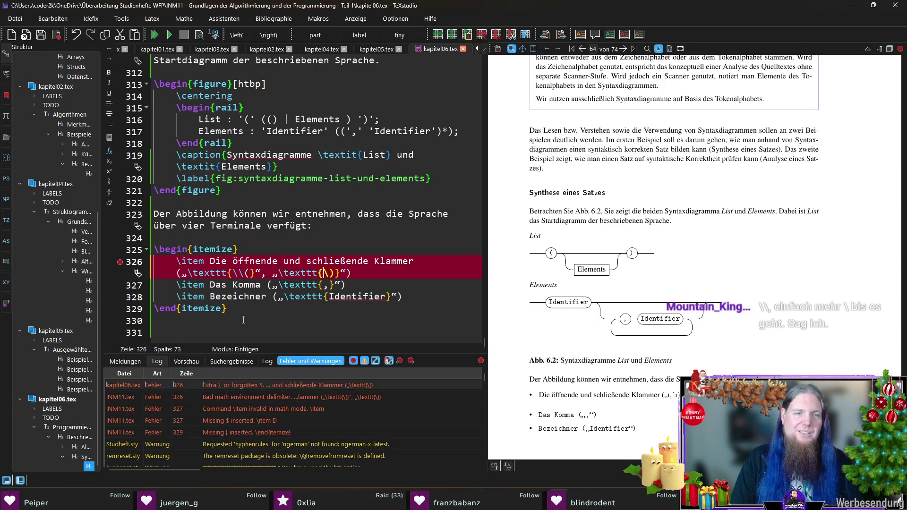
pyautogui.write('\\')
pyautogui.press('F5')
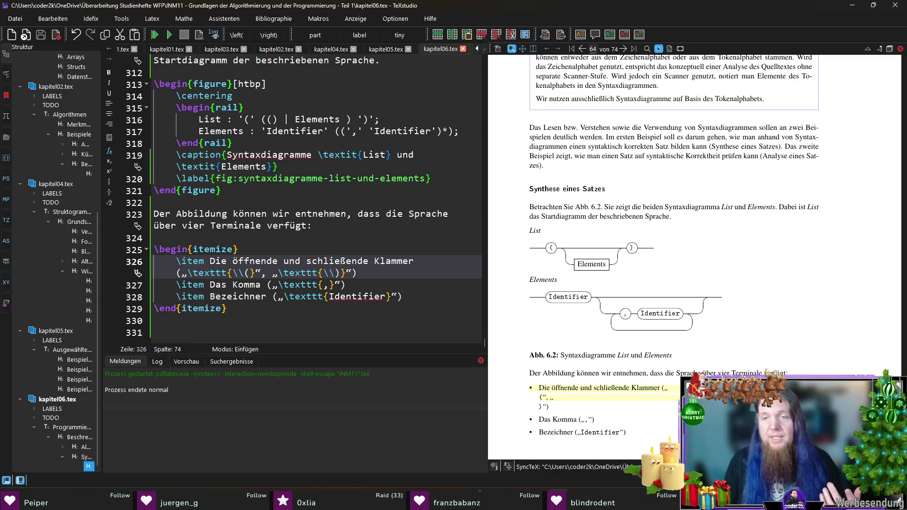
# Remove the extra backslashes so the \texttt brackets are plain ( and ), recompiling and magnifying the preview
pyautogui.click(239, 273)
pyautogui.press('BackSpace')
pyautogui.press('F5')
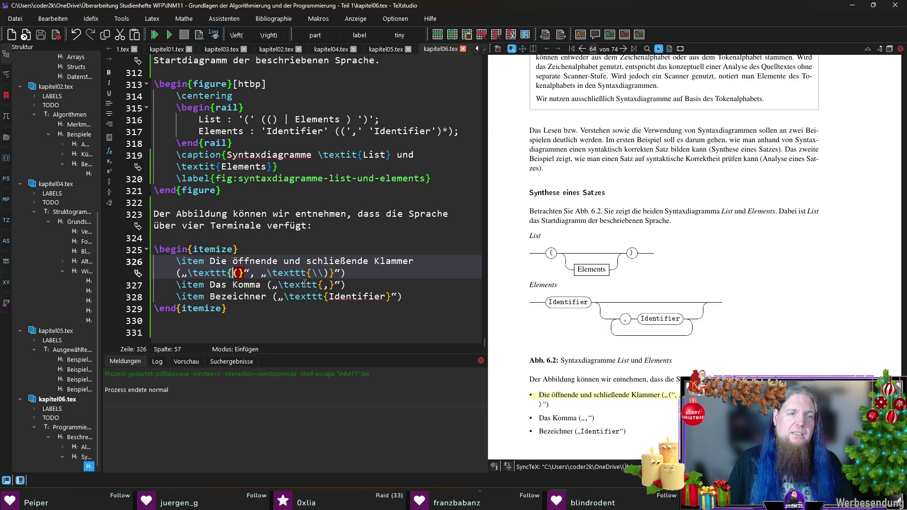
pyautogui.click(323, 273)
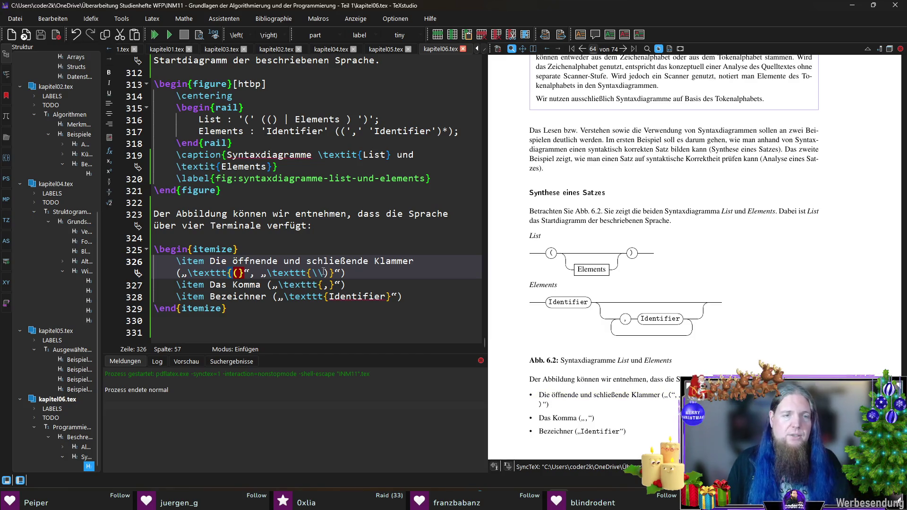
pyautogui.press('BackSpace')
pyautogui.press('BackSpace')
pyautogui.click(349, 277)
pyautogui.press('F5')
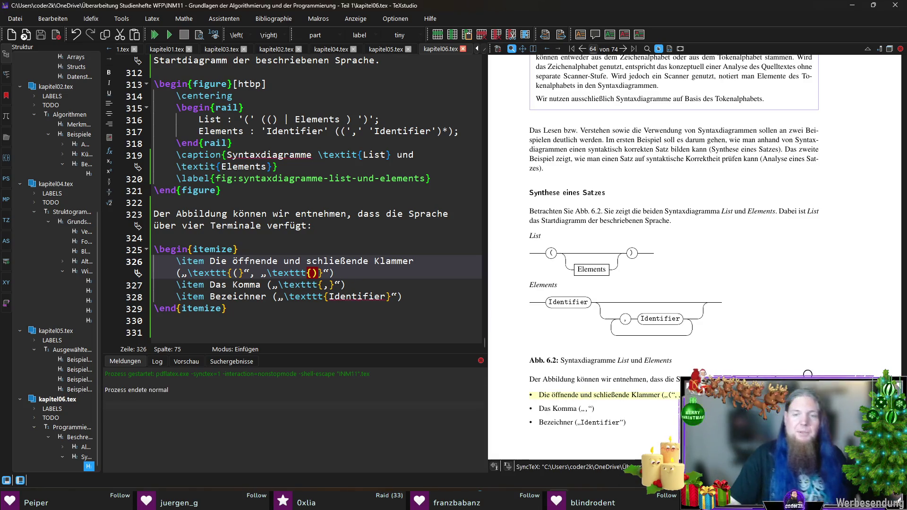
pyautogui.moveTo(667, 385)
pyautogui.mouseDown()
pyautogui.moveTo(682, 394)
pyautogui.moveTo(671, 391)
pyautogui.mouseUp()
# Replace the comma between the two bracket terms with 'und' and rebuild the PDF
pyautogui.click(255, 273)
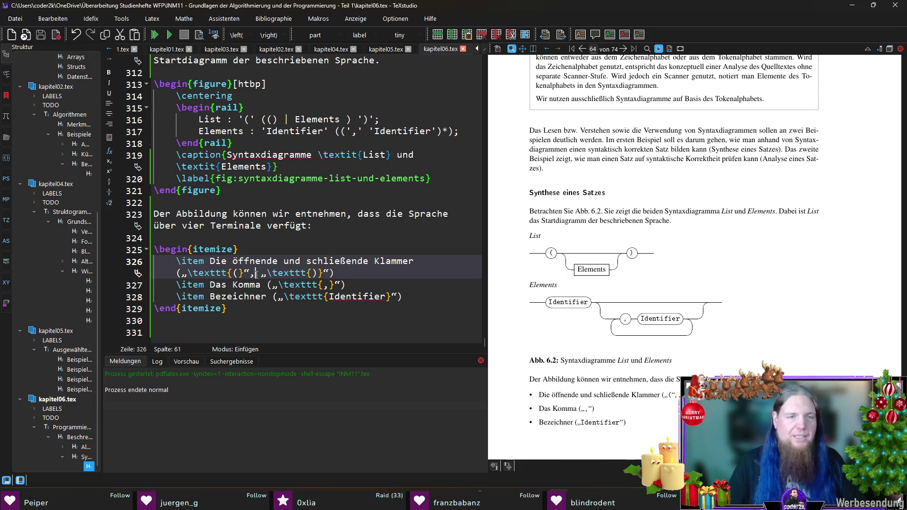
pyautogui.press('BackSpace')
pyautogui.write('und')
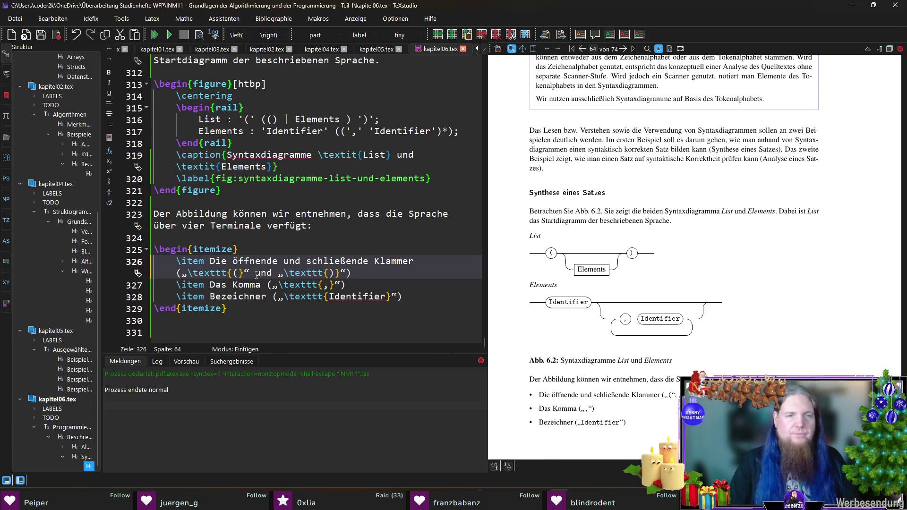
pyautogui.press('F5')
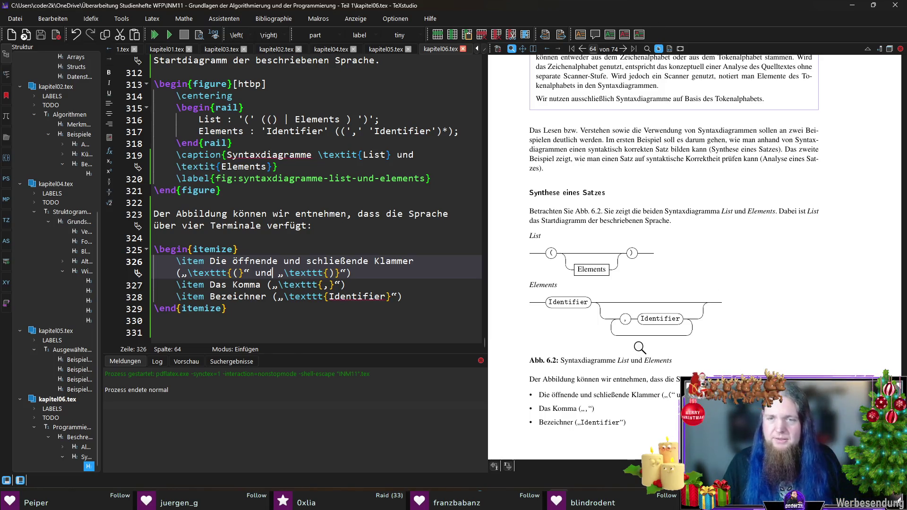
pyautogui.moveTo(576, 433); pyautogui.dragTo(585, 402)
pyautogui.scroll(-3, 655, 383)
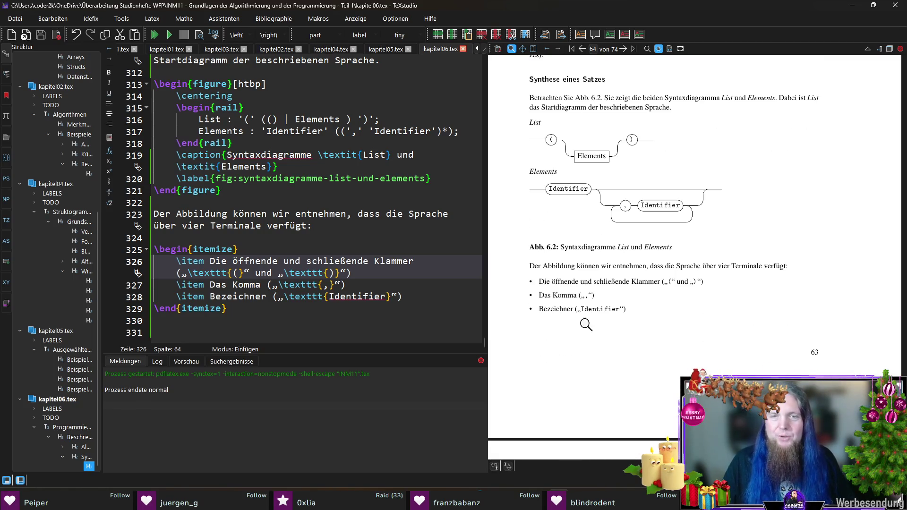
# Below the list, write that the syntax diagram lacks lexical rules for valid identifiers (Scanner-Schritt), then compile
pyautogui.click(435, 320)
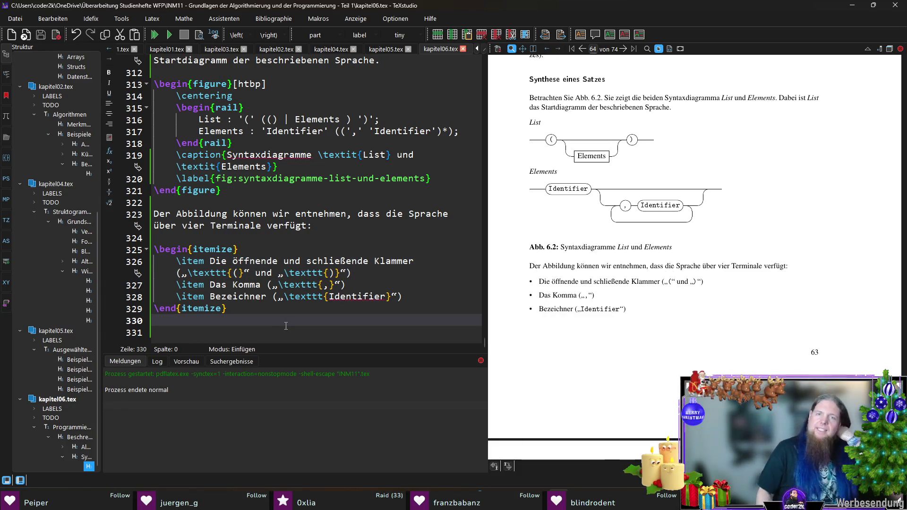
pyautogui.press('Return')
pyautogui.write('Da')
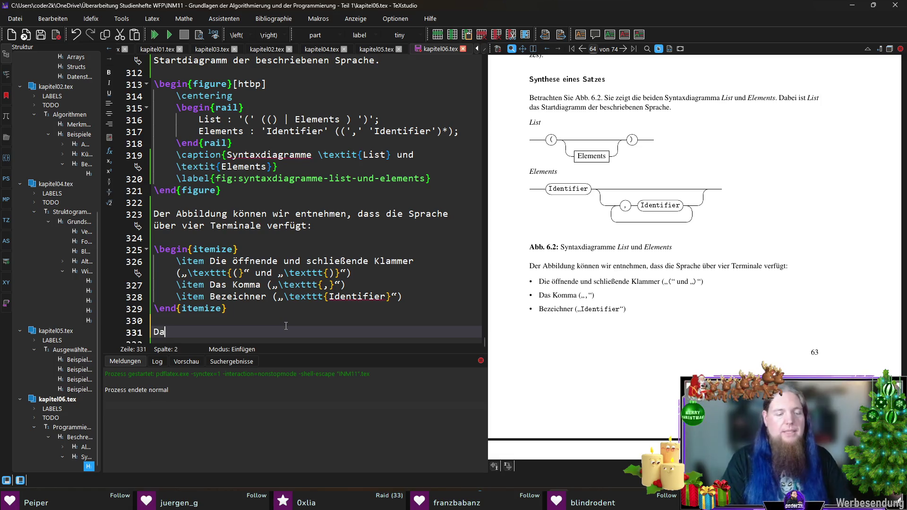
pyautogui.write('s Syntaxdiagramm enthälkt')
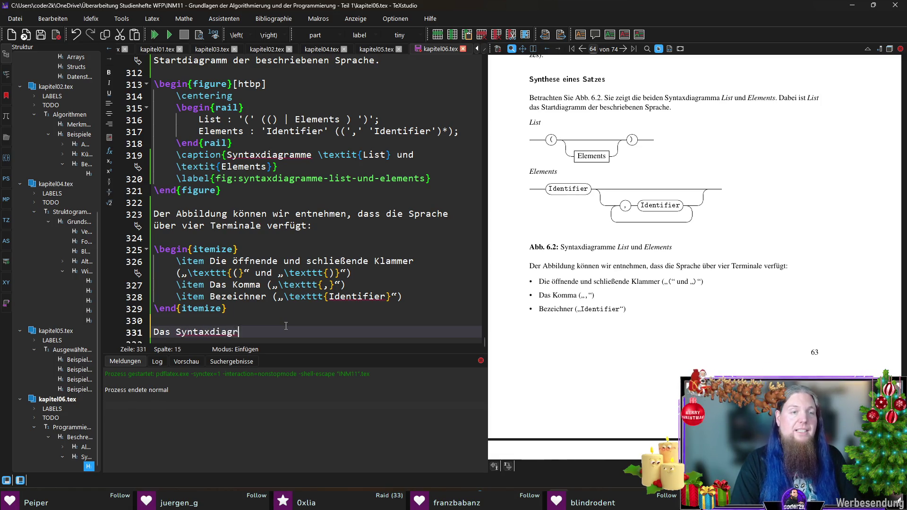
pyautogui.press('BackSpace')
pyautogui.press('BackSpace')
pyautogui.press('BackSpace')
pyautogui.write('lt \textit{nicht} die lexikalischen Re')
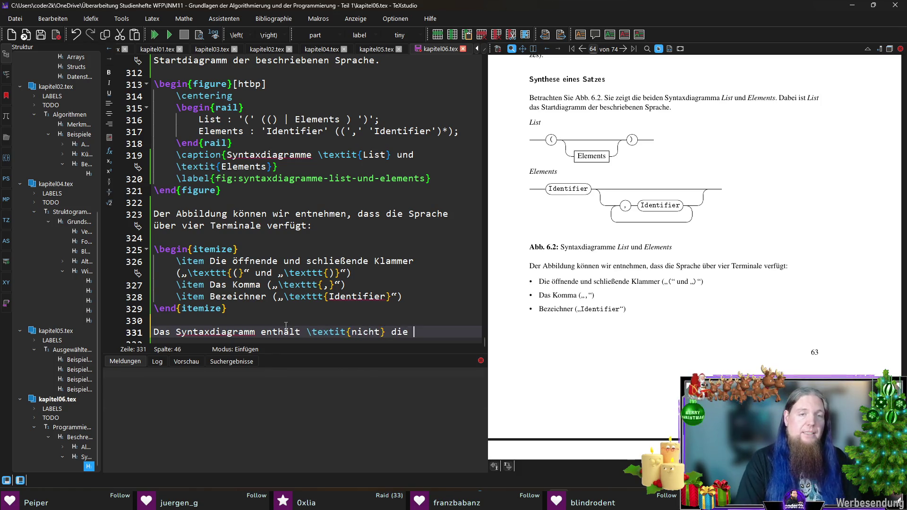
pyautogui.write('geln')
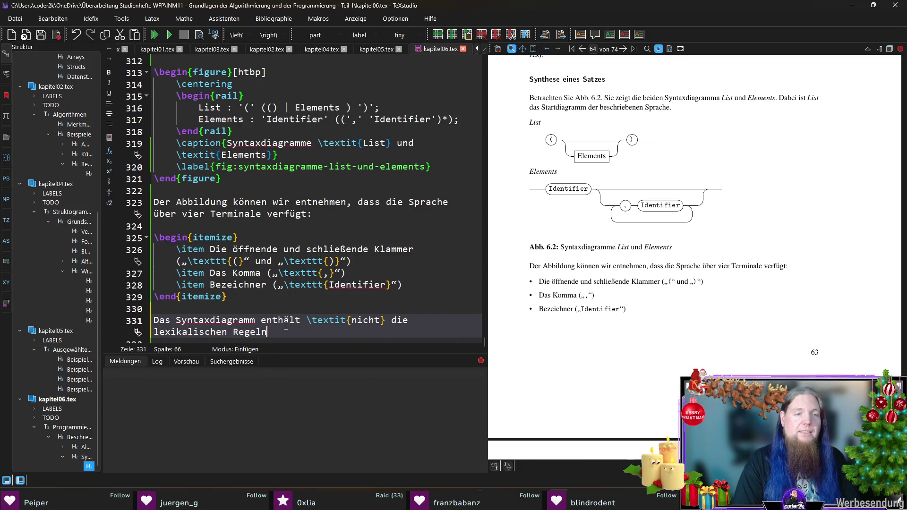
pyautogui.write(', n')
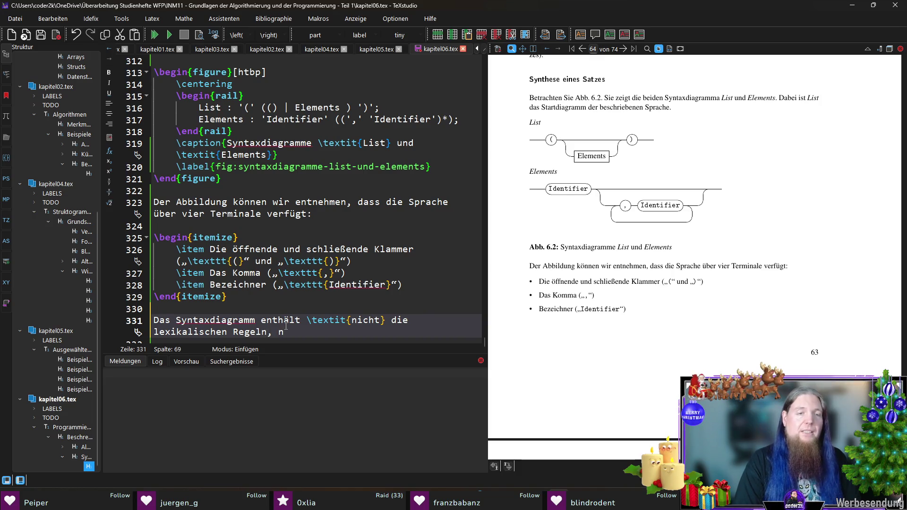
pyautogui.press('BackSpace')
pyautogui.write('durch die')
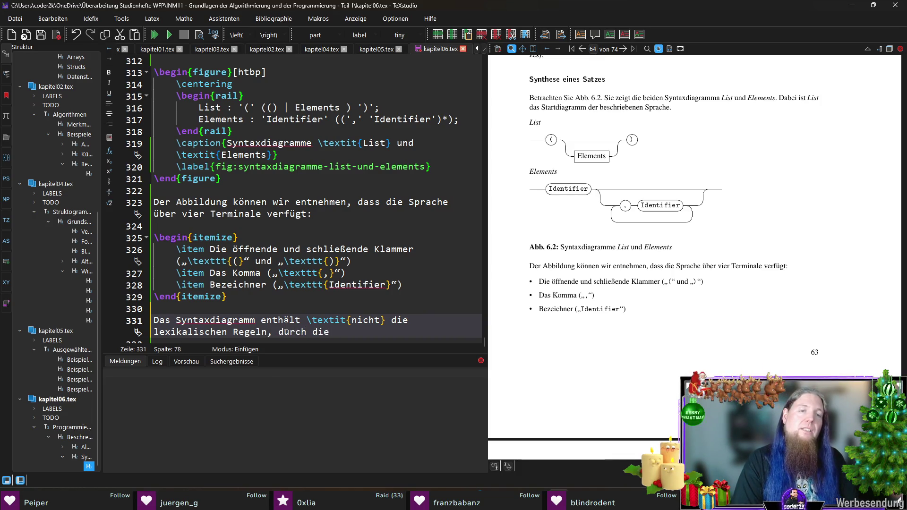
pyautogui.write('gültige Bezeichner')
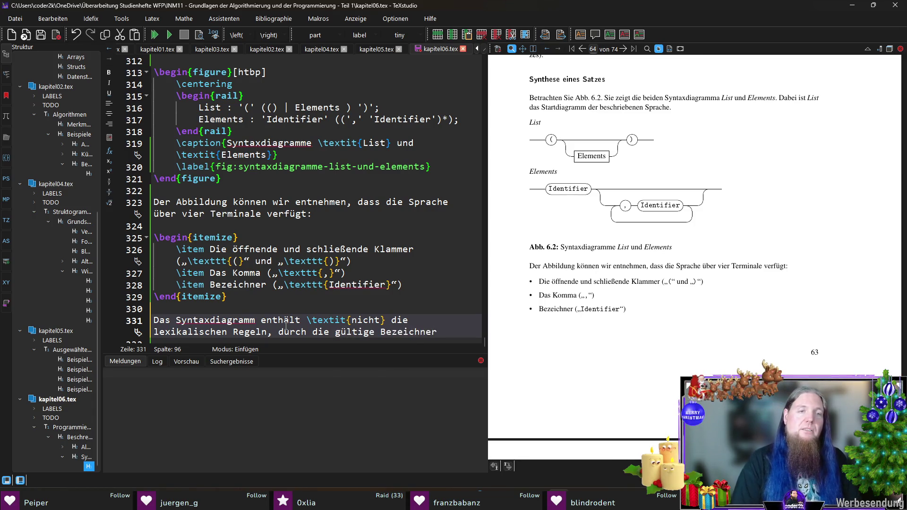
pyautogui.write(' (')
pyautogui.write('\texttt{i')
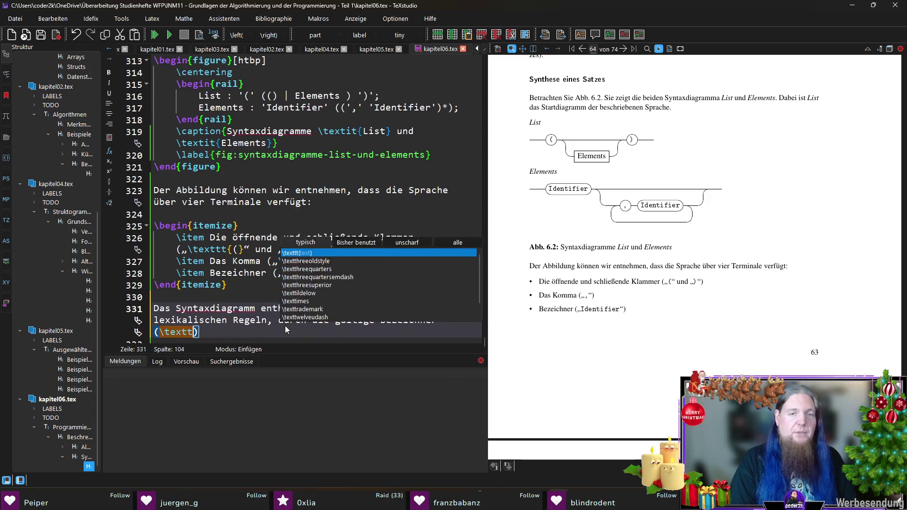
pyautogui.write('dentifier})')
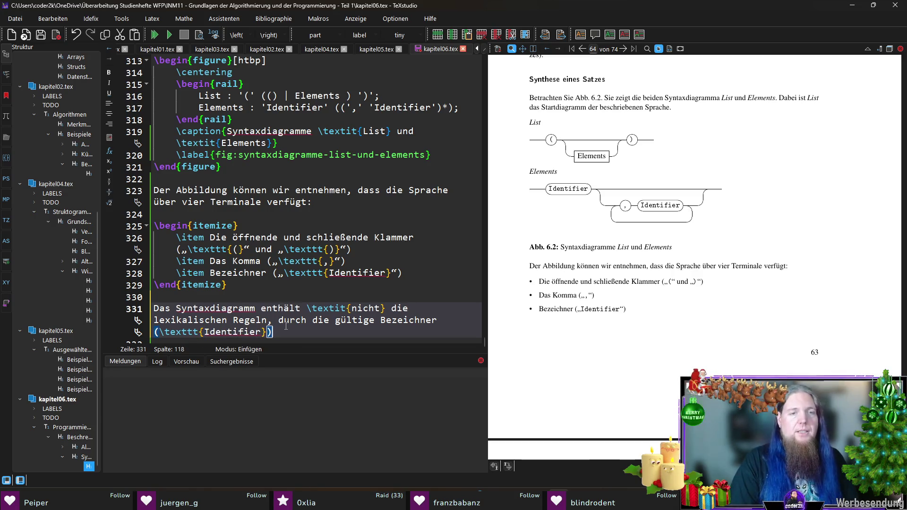
pyautogui.write(' de')
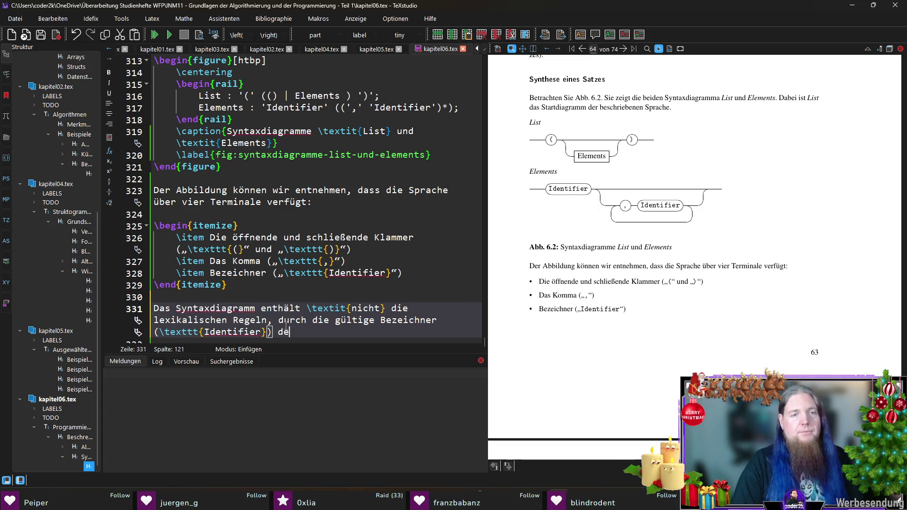
pyautogui.write('finiert werden. ')
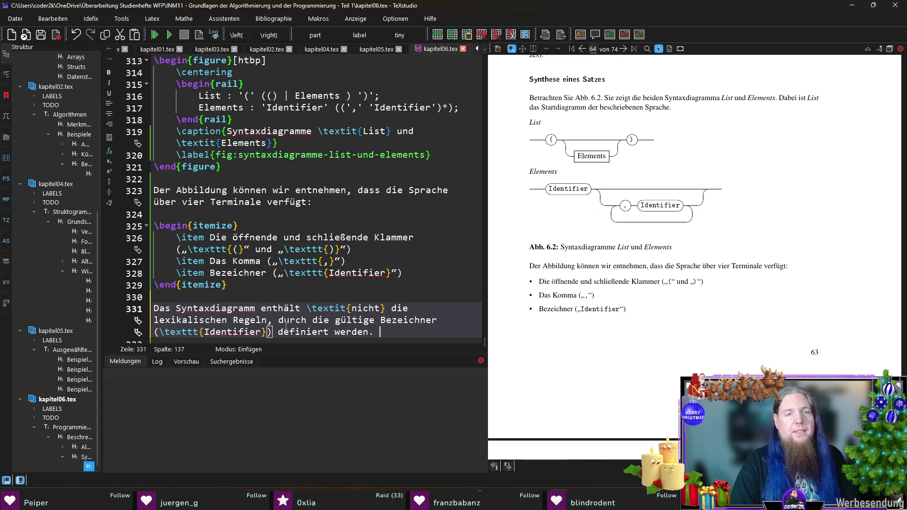
pyautogui.write('Diese')
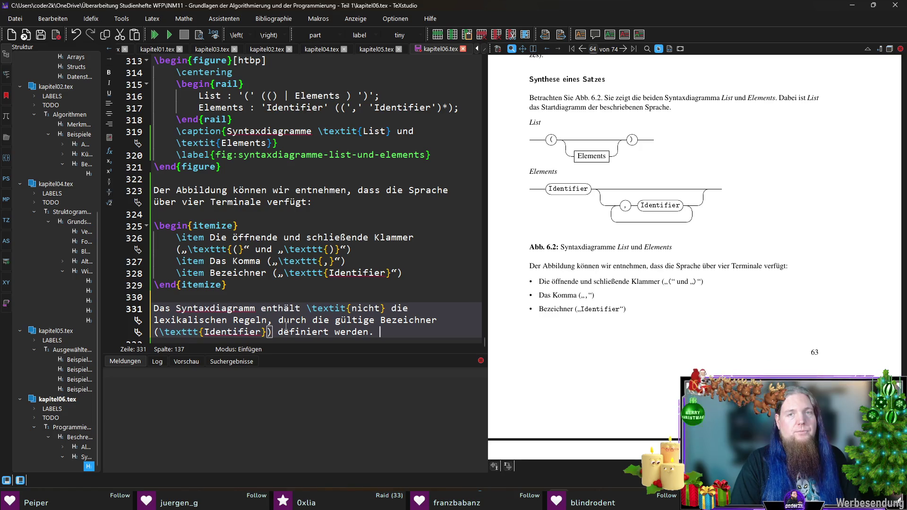
pyautogui.write('Regeln wären nur im vorhergehenden')
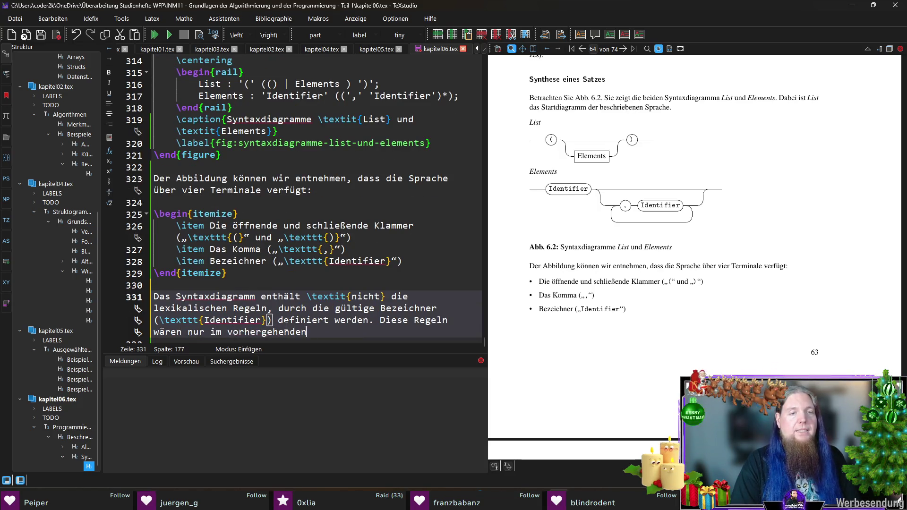
pyautogui.write(' Scanner-Schritt relevant')
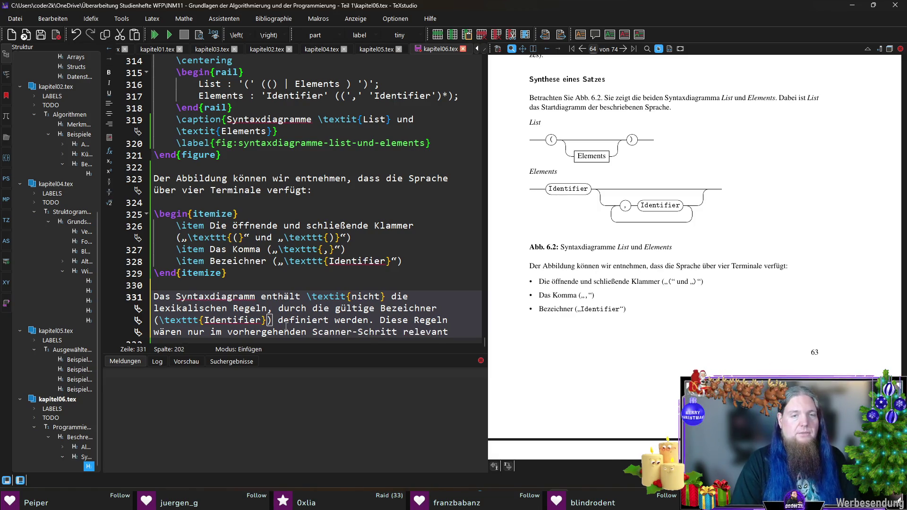
pyautogui.write('.')
pyautogui.press('F5')
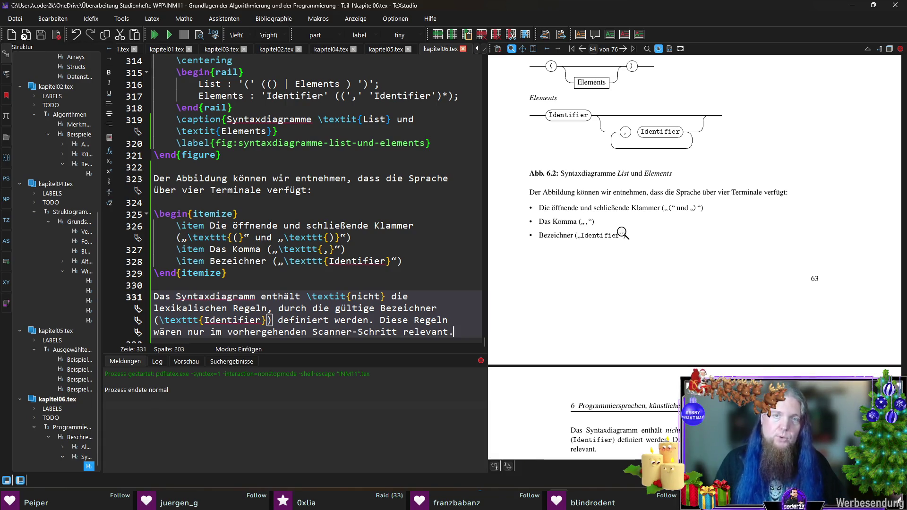
pyautogui.scroll(-3, 619, 220)
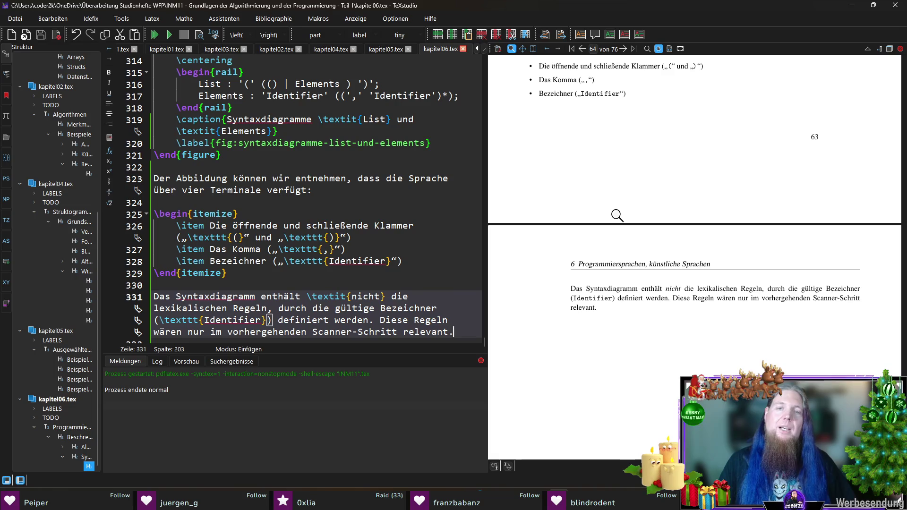
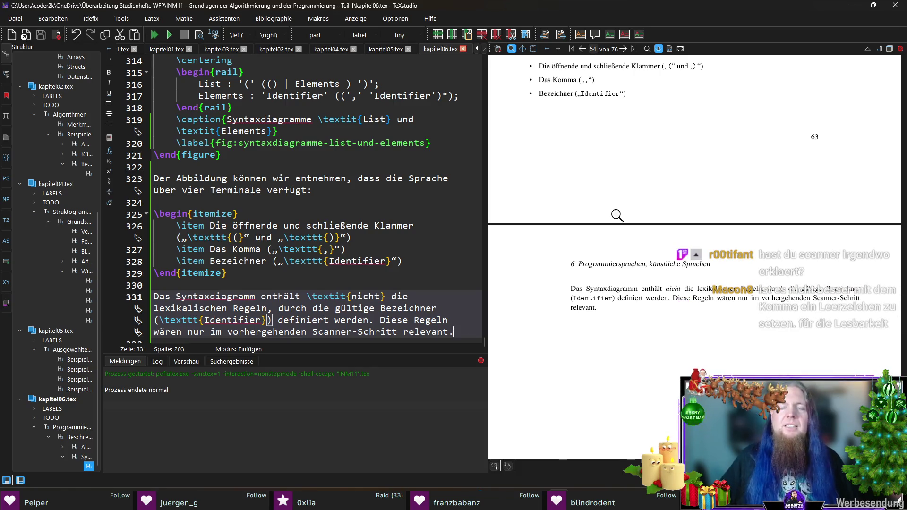
# Scroll the PDF preview up from page 64 to the Quelltext definition box on page 60
pyautogui.click(663, 274)
pyautogui.scroll(10, 664, 272)
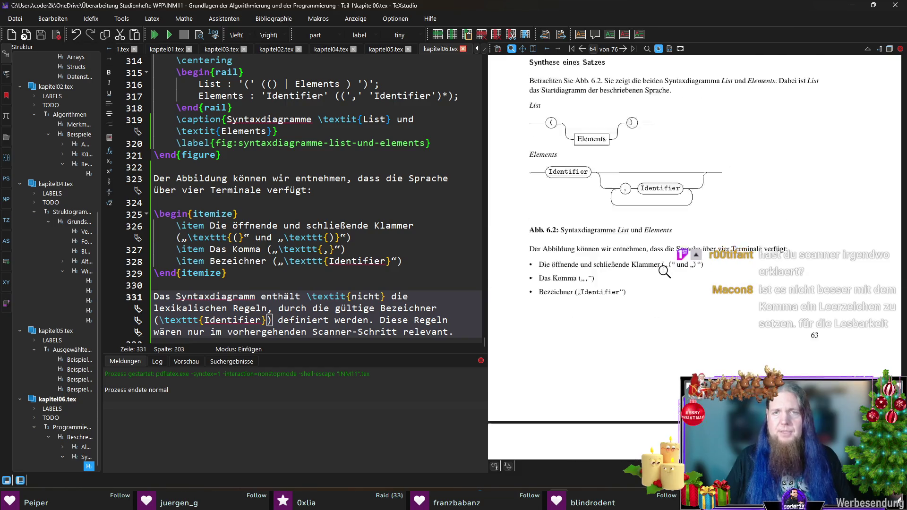
pyautogui.scroll(10, 663, 272)
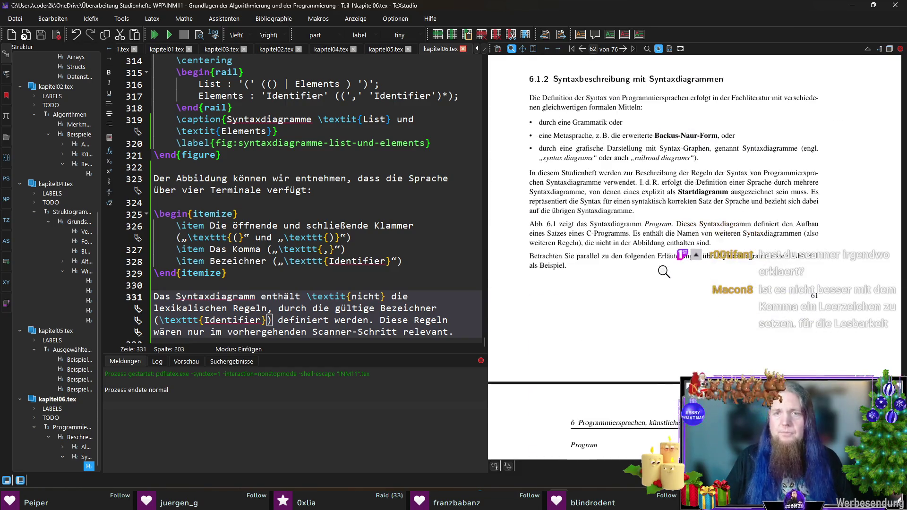
pyautogui.scroll(10, 664, 272)
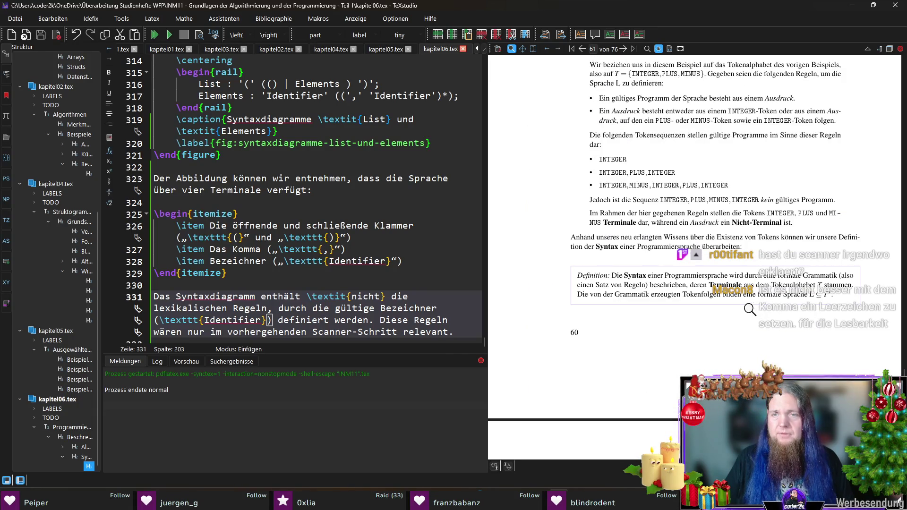
pyautogui.scroll(5, 746, 279)
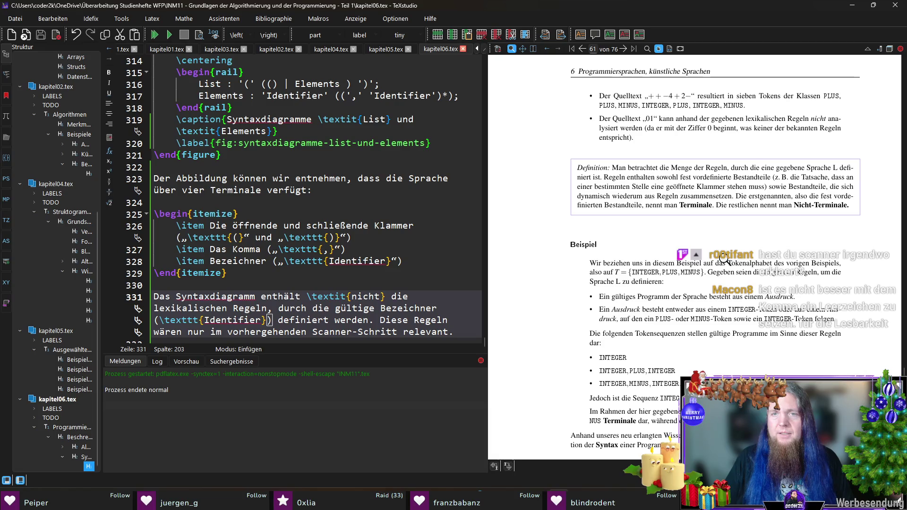
pyautogui.scroll(15, 727, 259)
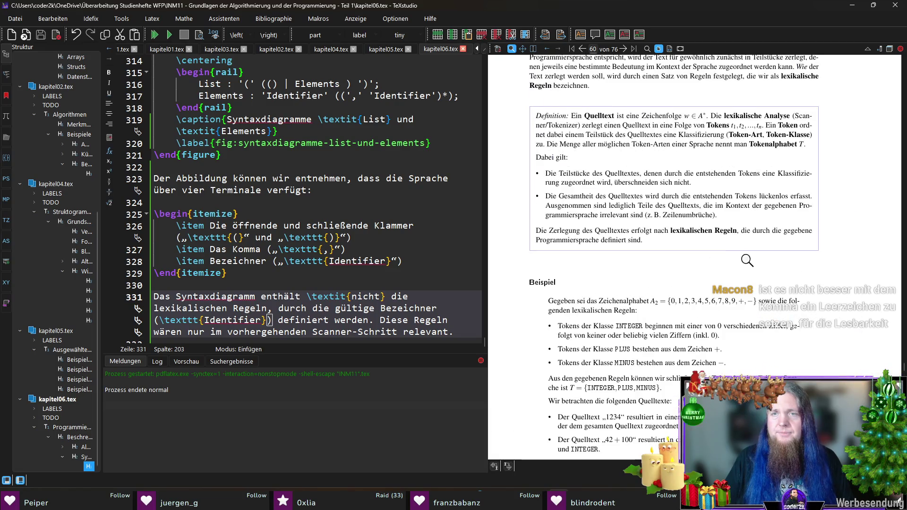
pyautogui.scroll(1, 747, 260)
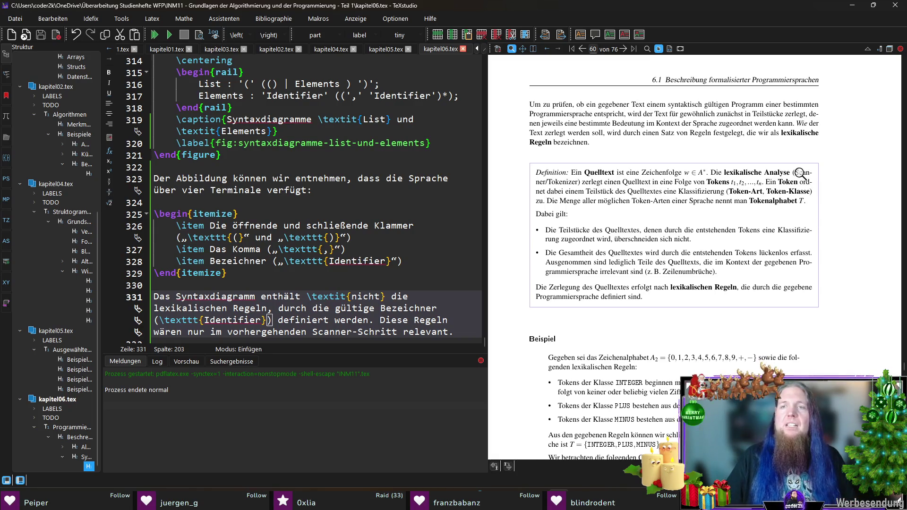
# Jump to line 161, bold the words Scanner and Tokenizer, and recompile with F5
pyautogui.keyDown('ctrl'); pyautogui.click(805, 175); pyautogui.keyUp('ctrl')
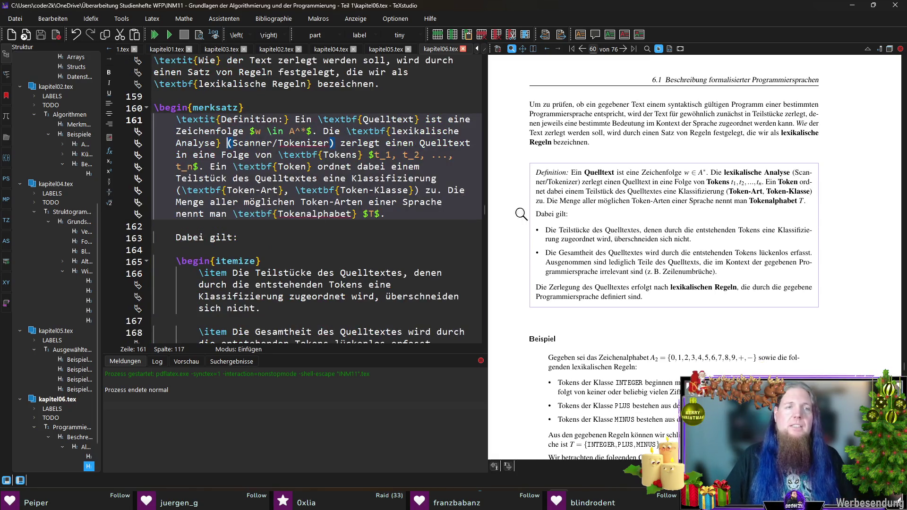
pyautogui.doubleClick(251, 142)
pyautogui.hotkey('ctrl', 'b')
pyautogui.press('Right')
pyautogui.press('Right')
pyautogui.press('Right')
pyautogui.hotkey('ctrl', 'shift', 'Right')
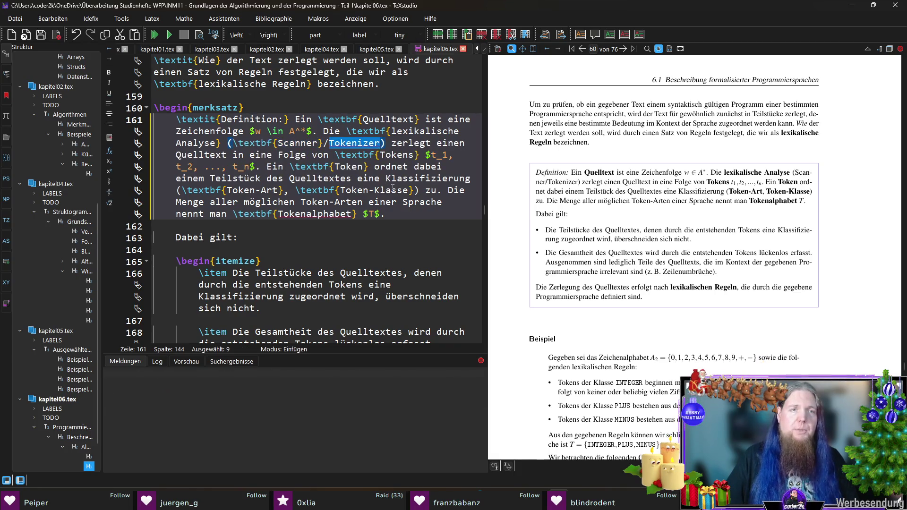
pyautogui.hotkey('ctrl', 'b')
pyautogui.click(439, 143)
pyautogui.press('F5')
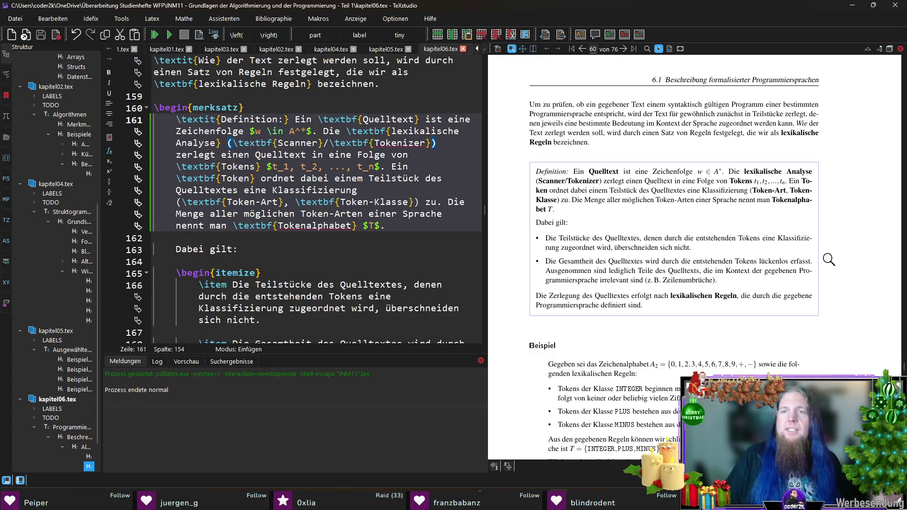
# Scroll the PDF to page 63, sync to the Komma item on line 327, and magnify the terminal list
pyautogui.scroll(-5, 817, 223)
pyautogui.scroll(-15, 817, 223)
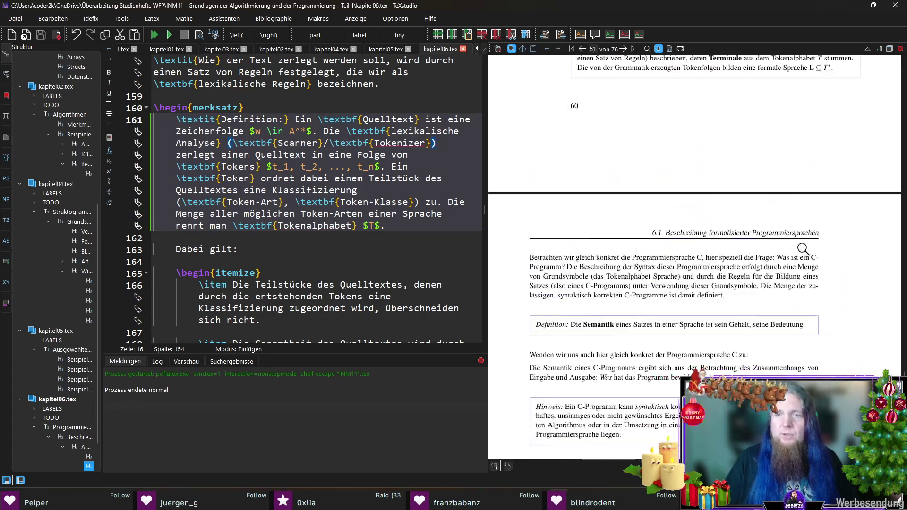
pyautogui.scroll(-5, 832, 242)
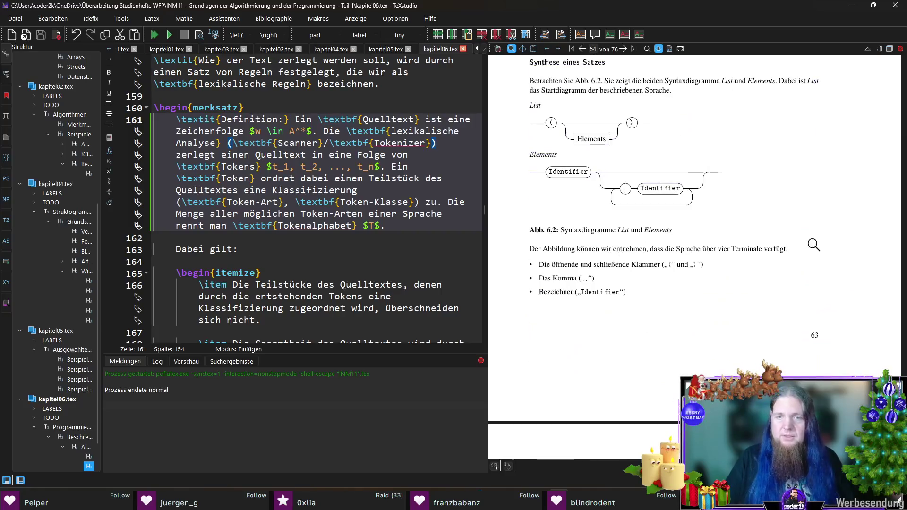
pyautogui.click(569, 275)
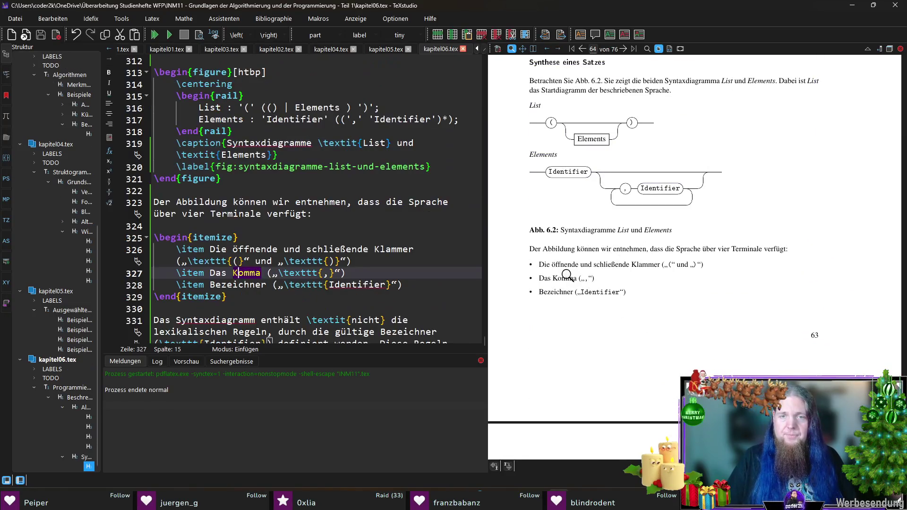
pyautogui.moveTo(588, 279); pyautogui.dragTo(589, 280)
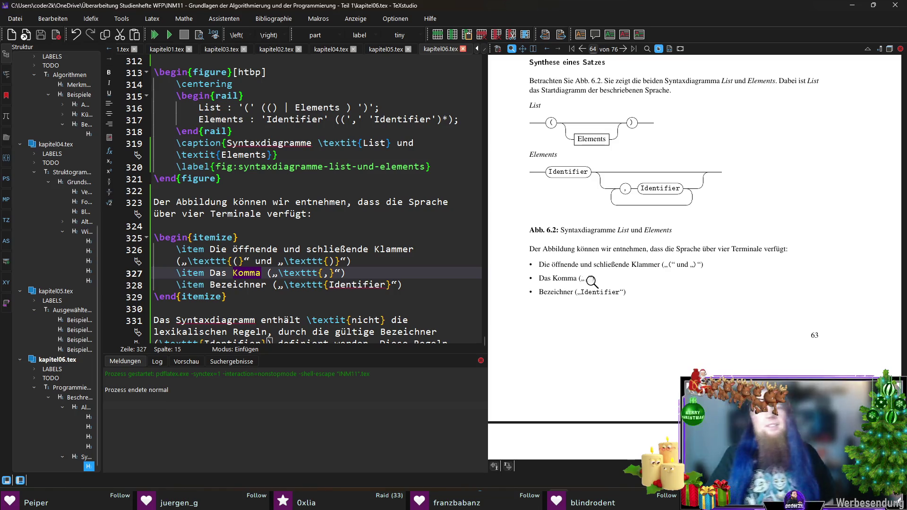
pyautogui.moveTo(586, 276); pyautogui.dragTo(586, 276)
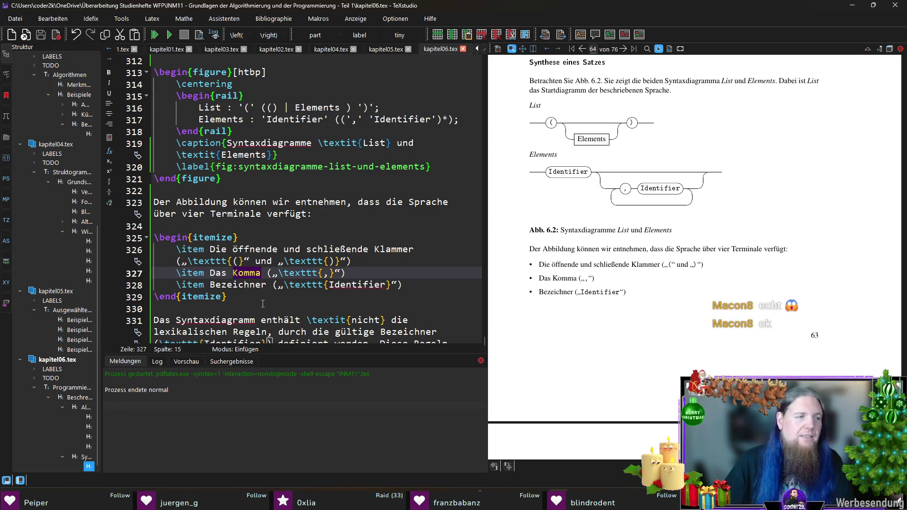
# Delete the „“ quotes around both bracket codes in the Klammer item on line 326
pyautogui.click(189, 261)
pyautogui.press('BackSpace')
pyautogui.click(244, 261)
pyautogui.press('BackSpace')
pyautogui.click(272, 260)
pyautogui.press('BackSpace')
pyautogui.click(330, 261)
pyautogui.press('BackSpace')
# Delete the quotes around the comma and Identifier codes, then recompile
pyautogui.click(273, 272)
pyautogui.press('BackSpace')
pyautogui.click(335, 272)
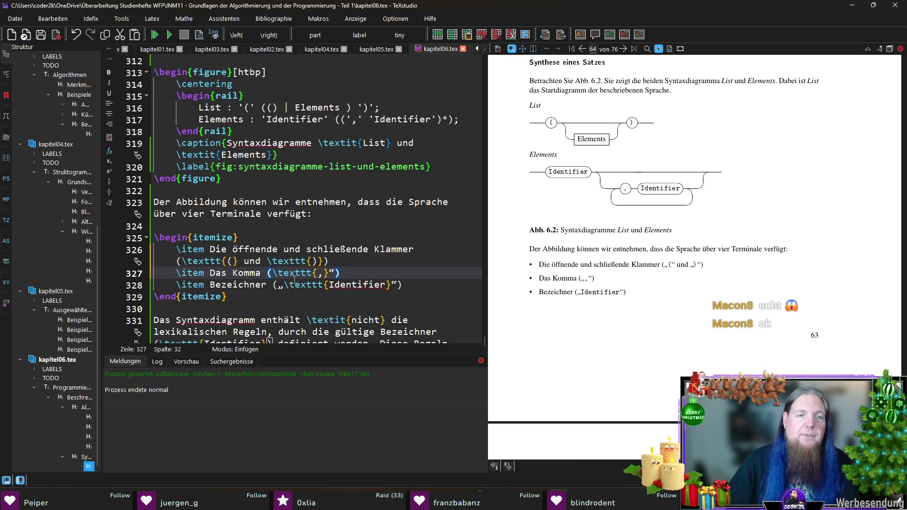
pyautogui.press('BackSpace')
pyautogui.click(284, 287)
pyautogui.press('BackSpace')
pyautogui.press('Down')
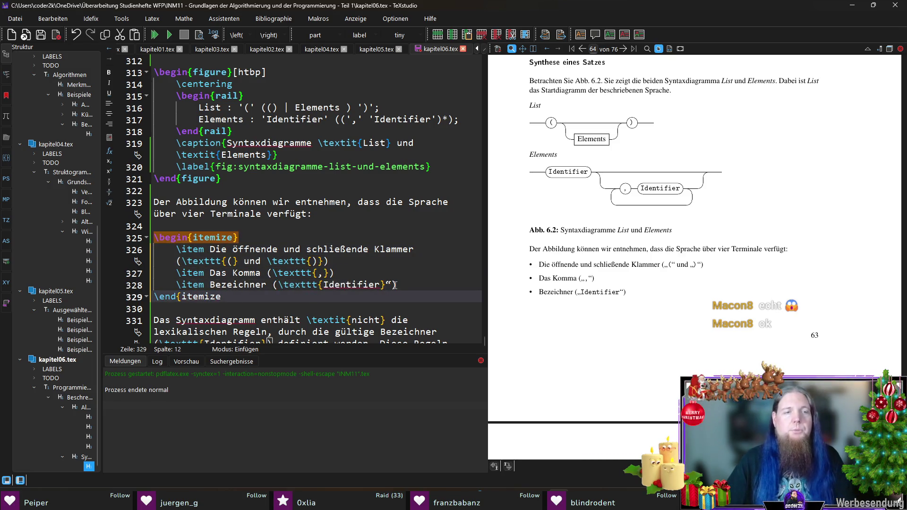
pyautogui.click(395, 285)
pyautogui.press('BackSpace')
pyautogui.press('F5')
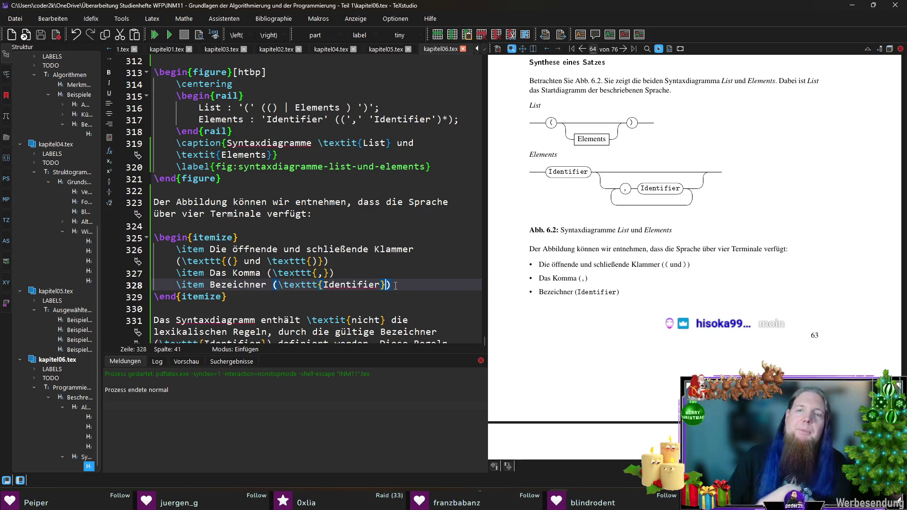
# Check the result in the preview, then add a colon after Klammer and drop its parentheses
pyautogui.moveTo(630, 257)
pyautogui.mouseDown()
pyautogui.moveTo(687, 273)
pyautogui.moveTo(679, 267)
pyautogui.mouseUp()
pyautogui.moveTo(573, 288)
pyautogui.mouseDown()
pyautogui.moveTo(586, 277)
pyautogui.moveTo(691, 261)
pyautogui.mouseUp()
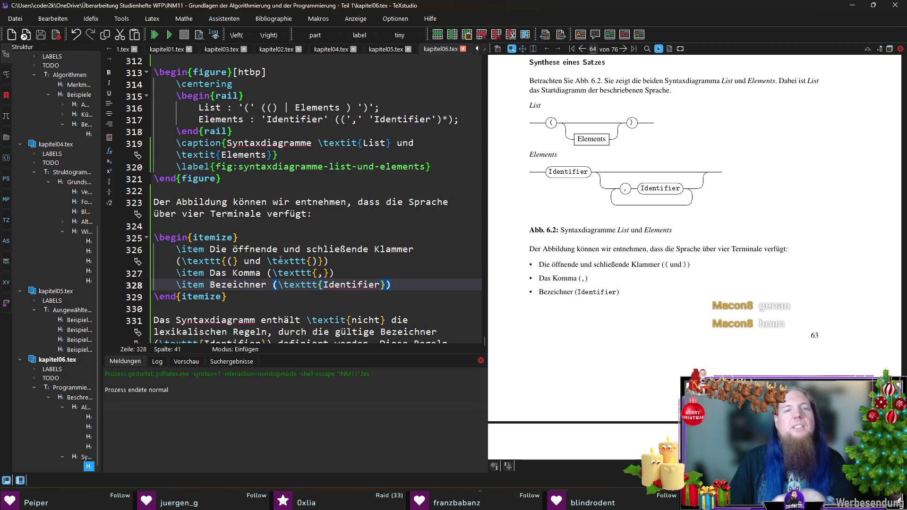
pyautogui.click(184, 261)
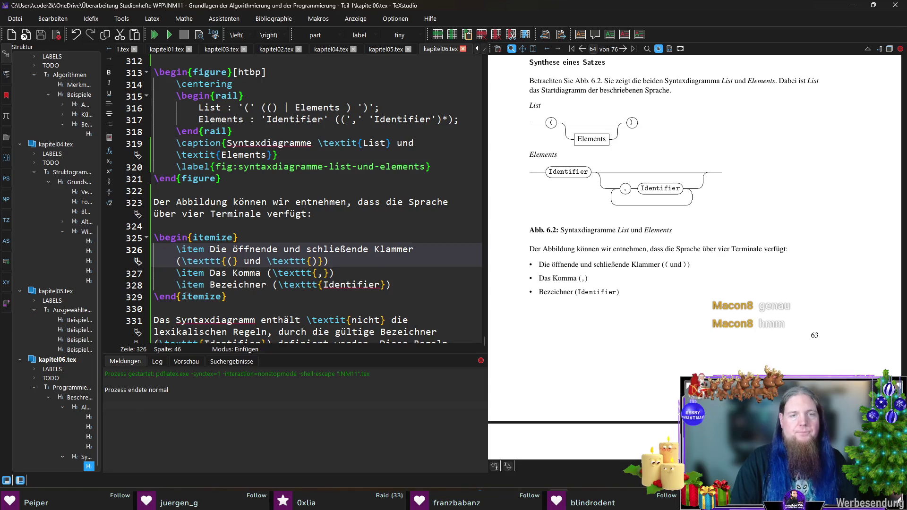
pyautogui.write(':')
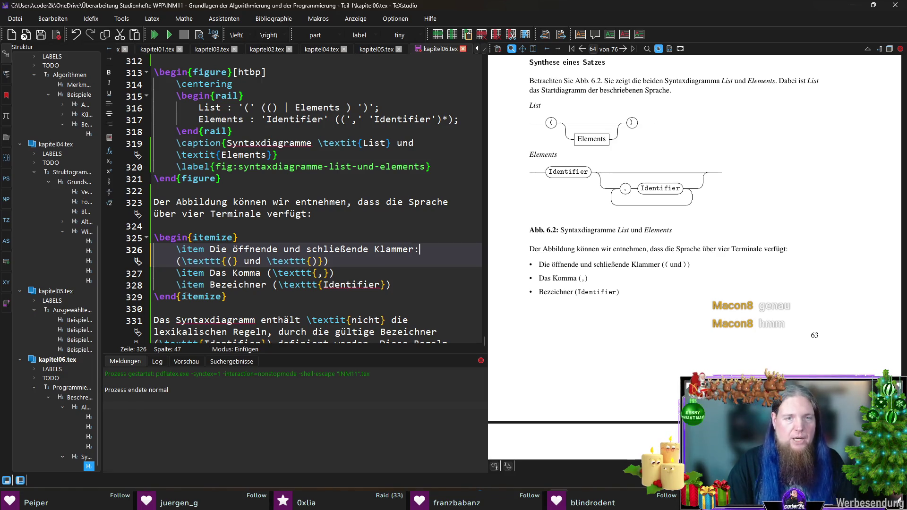
pyautogui.press('Right')
pyautogui.press('Delete')
pyautogui.press('End')
pyautogui.press('Left')
pyautogui.press('Left')
pyautogui.write('(')
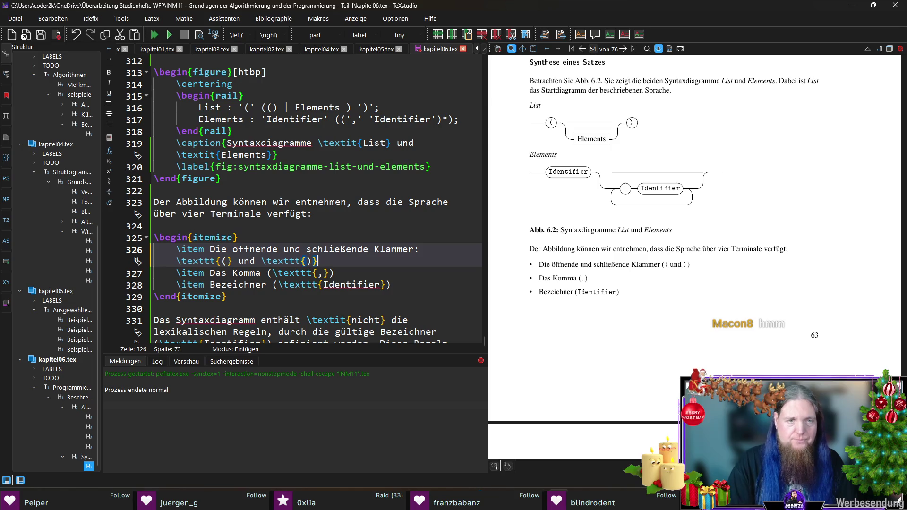
pyautogui.press('BackSpace')
pyautogui.press('End')
# Add a colon after Komma and remove the parentheses around \texttt{,}
pyautogui.press('BackSpace')
pyautogui.press('Down')
pyautogui.hotkey('ctrl', 'Left')
pyautogui.hotkey('ctrl', 'Left')
pyautogui.hotkey('ctrl', 'Left')
pyautogui.write(':')
pyautogui.press('End')
pyautogui.press('BackSpace')
pyautogui.press('Left')
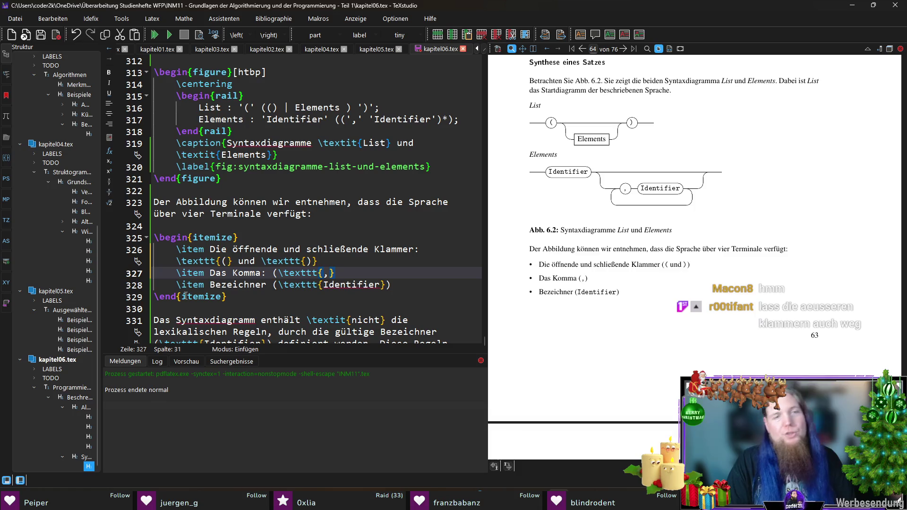
pyautogui.hotkey('ctrl', 'Left')
pyautogui.hotkey('ctrl', 'Left')
pyautogui.hotkey('ctrl', 'Left')
pyautogui.press('BackSpace')
# Add a colon after Bezeichner, remove its parentheses, recompile, and magnify the updated list
pyautogui.press('Down')
pyautogui.press('Left')
pyautogui.write(':')
pyautogui.press('Right')
pyautogui.press('Delete')
pyautogui.press('End')
pyautogui.press('BackSpace')
pyautogui.press('F5')
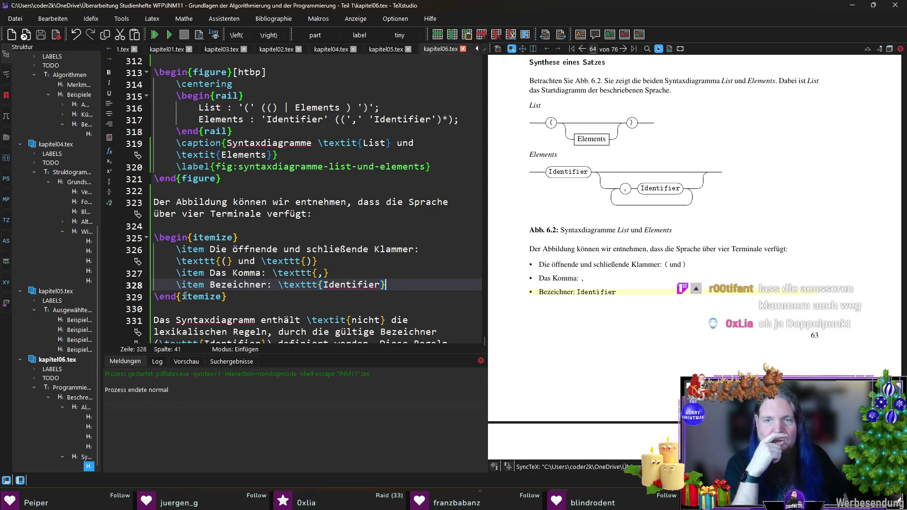
pyautogui.moveTo(699, 266)
pyautogui.mouseDown()
pyautogui.moveTo(574, 269)
pyautogui.moveTo(615, 308)
pyautogui.mouseUp()
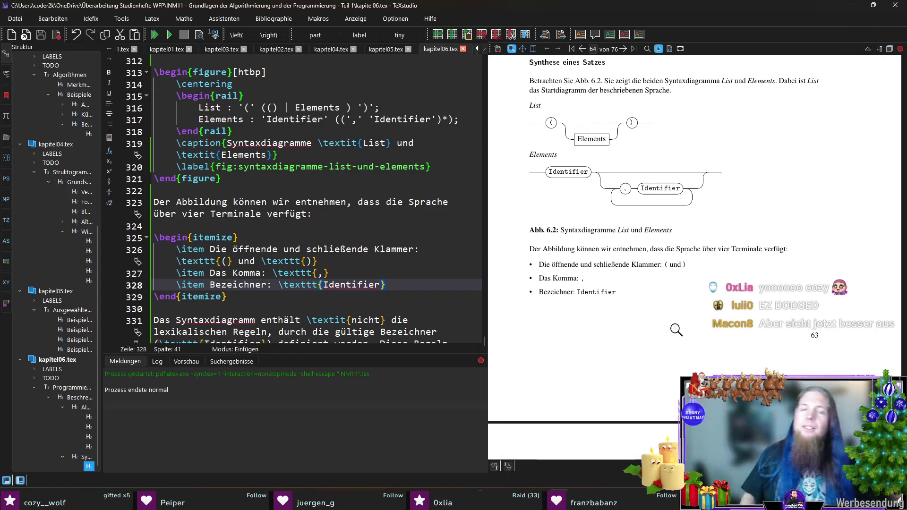
pyautogui.scroll(-3, 605, 312)
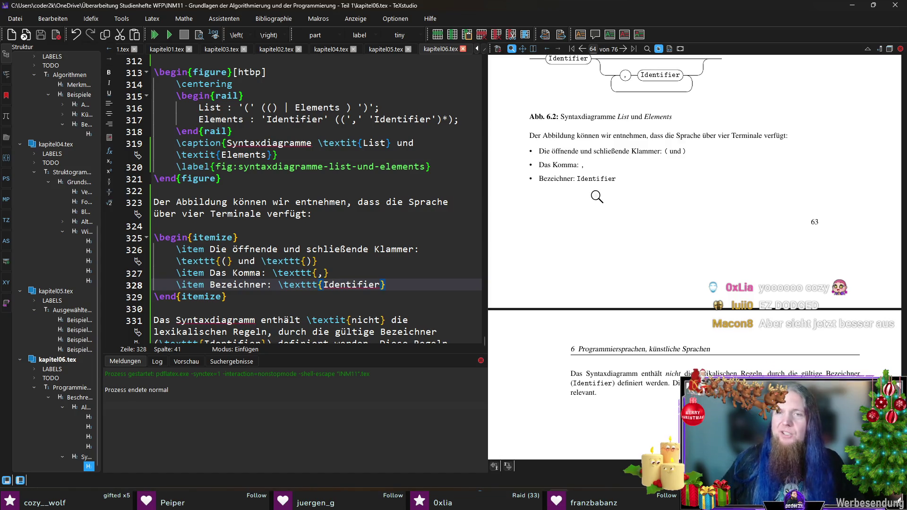
pyautogui.scroll(-5, 597, 196)
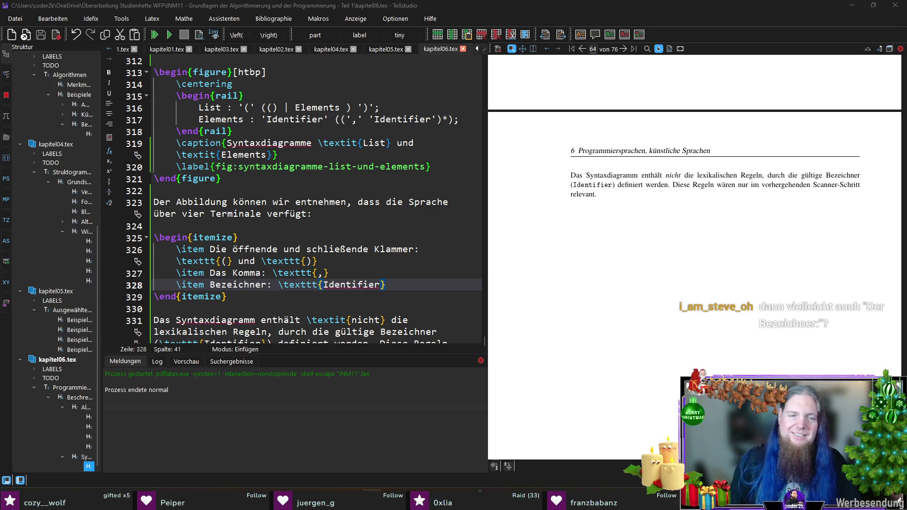
pyautogui.click(379, 350)
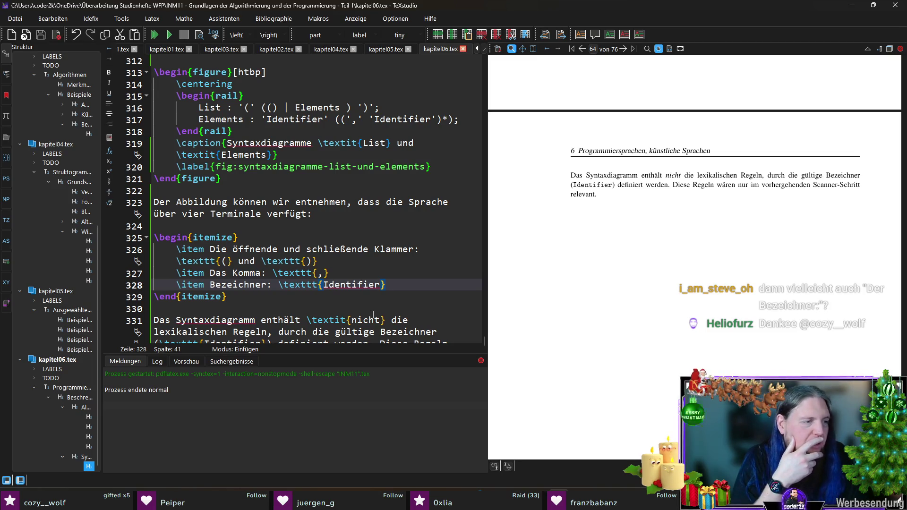
# Magnify the page 63 list to confirm brackets, comma and Identifier appear in plain typewriter font
pyautogui.scroll(5, 658, 203)
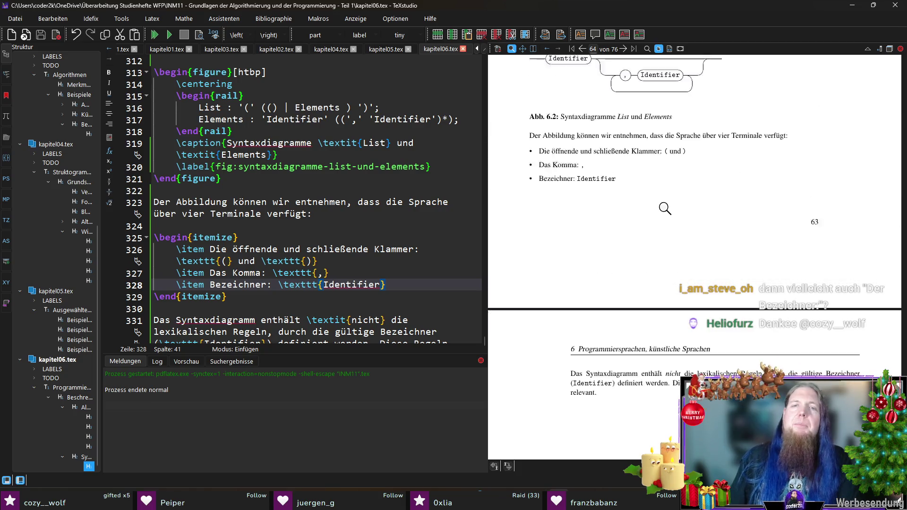
pyautogui.moveTo(567, 226); pyautogui.dragTo(555, 226)
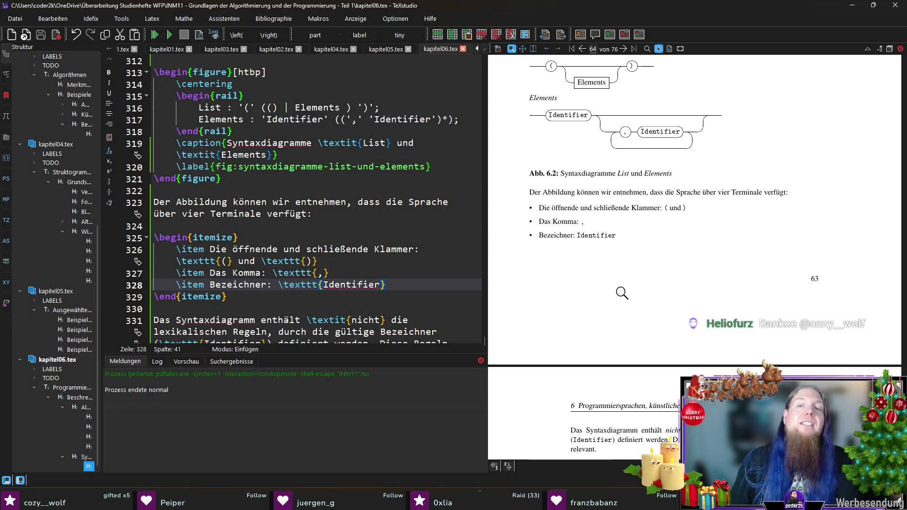
pyautogui.moveTo(668, 206); pyautogui.dragTo(681, 211)
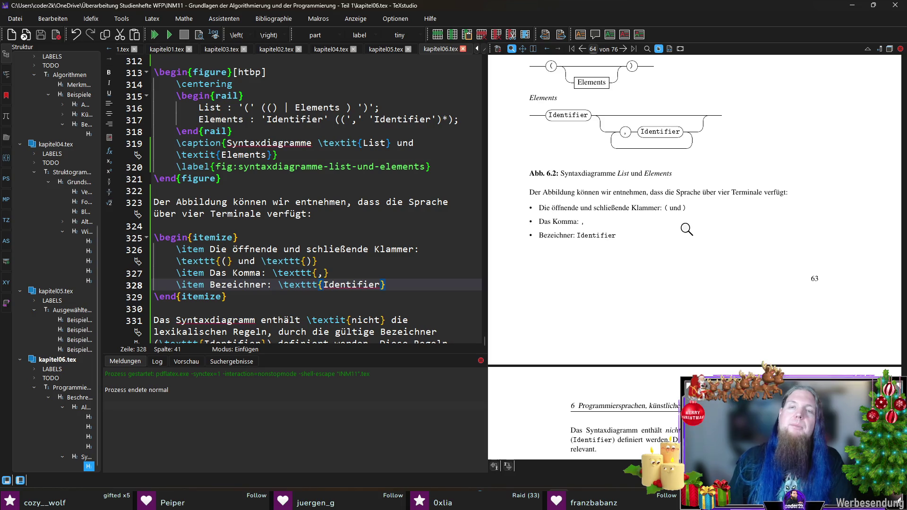
pyautogui.moveTo(564, 240)
pyautogui.mouseDown()
pyautogui.moveTo(552, 237)
pyautogui.moveTo(594, 235)
pyautogui.mouseUp()
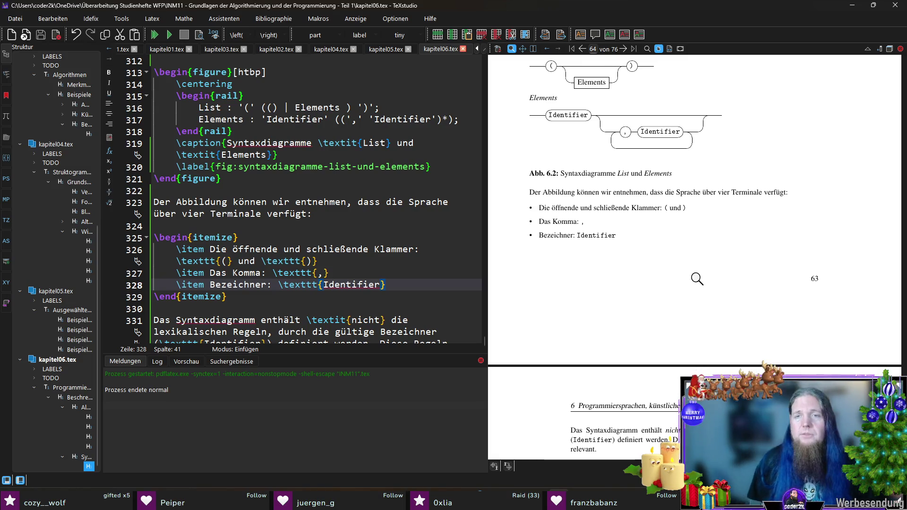
pyautogui.scroll(-4, 697, 278)
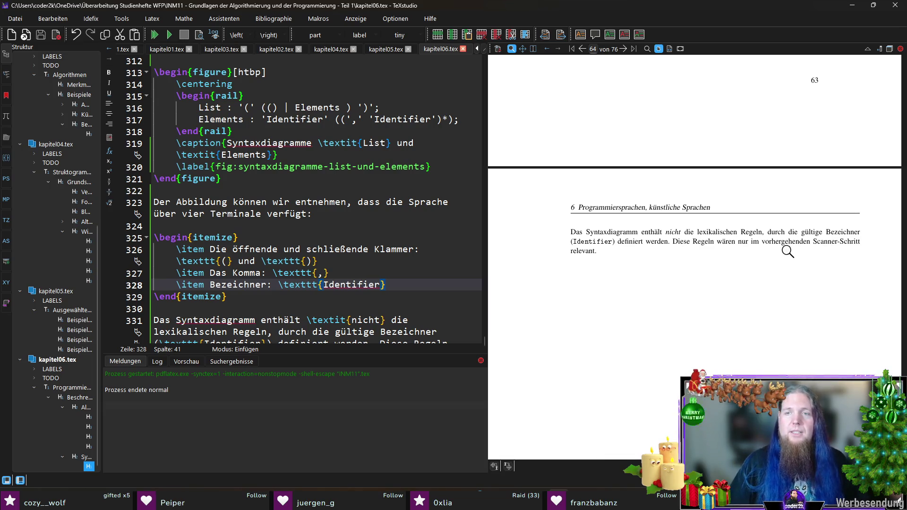
# Replace 'wären' with 'sind' on line 331 and save kapitel06.tex
pyautogui.keyDown('ctrl'); pyautogui.click(725, 240); pyautogui.keyUp('ctrl')
pyautogui.doubleClick(167, 320)
pyautogui.write('sind nur im vorhergehenden Scanner-Schritt relevant.')
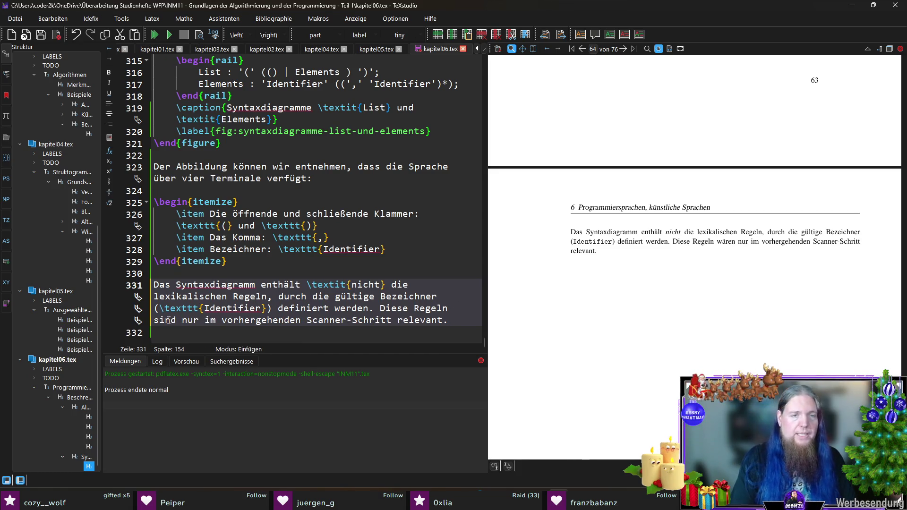
pyautogui.press('End')
pyautogui.hotkey('ctrl', 's')
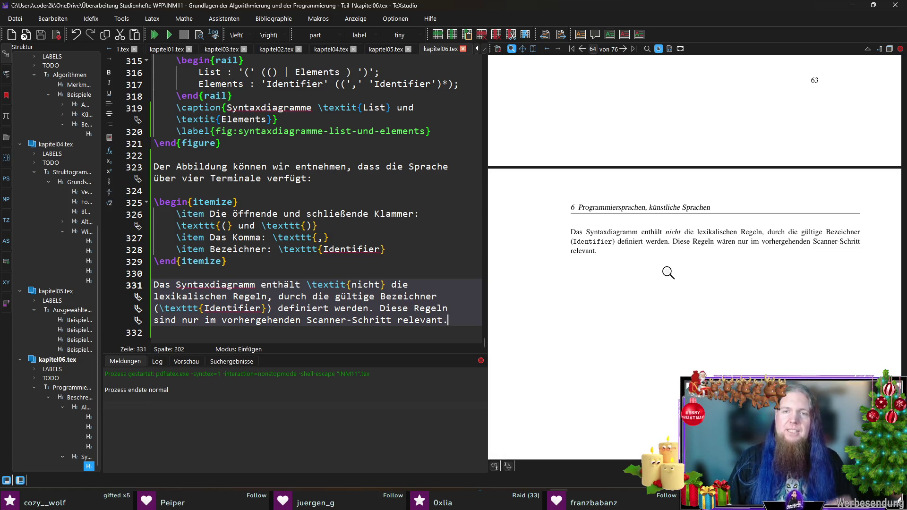
# Magnify the page 64 preview to check the paragraph, then place the cursor on empty line 330
pyautogui.moveTo(648, 236)
pyautogui.mouseDown()
pyautogui.moveTo(660, 228)
pyautogui.moveTo(678, 359)
pyautogui.mouseUp()
pyautogui.scroll(3, 674, 285)
pyautogui.scroll(-2, 667, 331)
pyautogui.moveTo(584, 320); pyautogui.dragTo(584, 320)
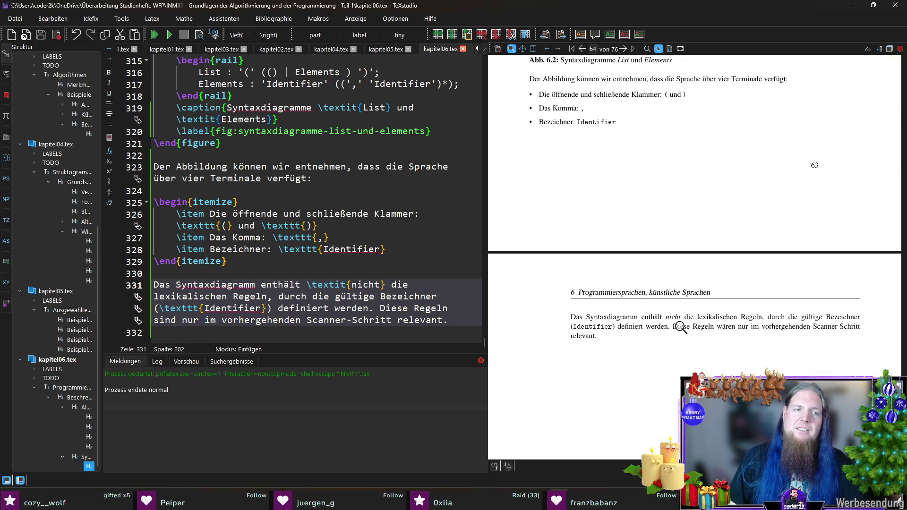
pyautogui.scroll(2, 684, 326)
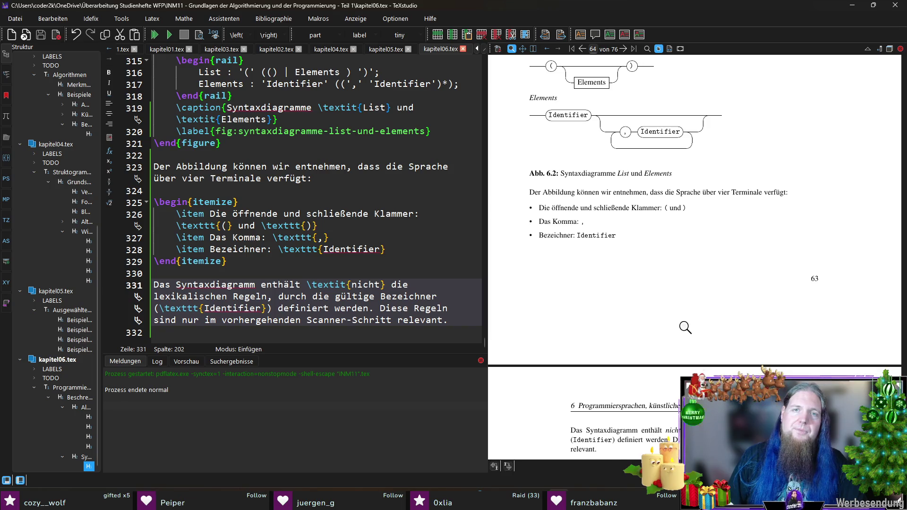
pyautogui.scroll(-1, 685, 327)
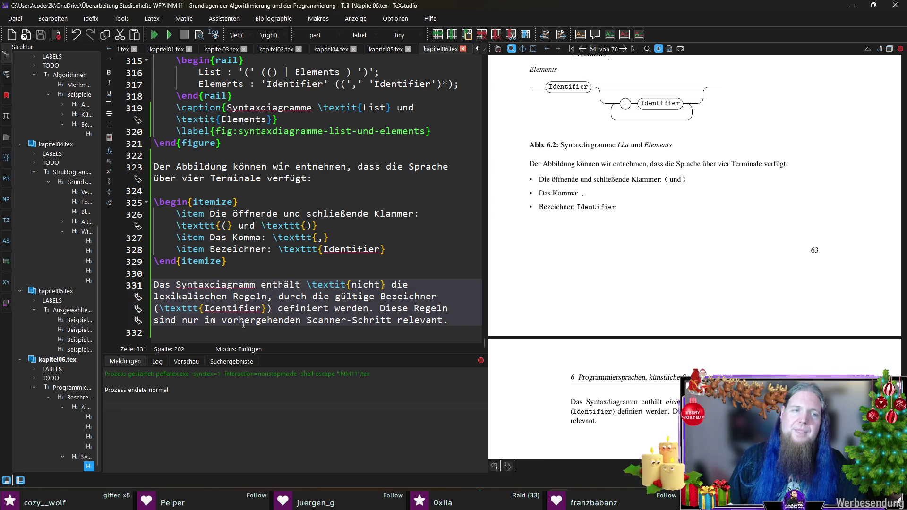
pyautogui.click(262, 272)
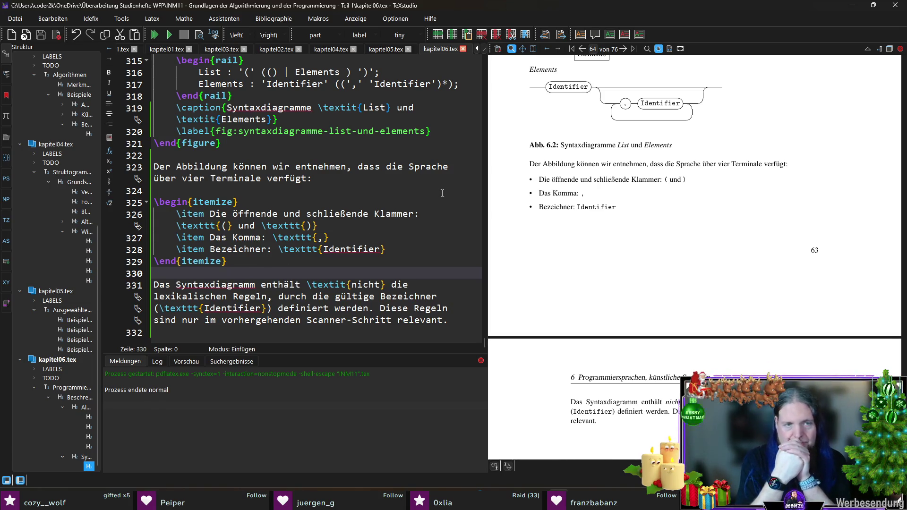
# Start a new paragraph: 'Zu jedem Terminal gehören lexikalische Regeln, die festlegen, wie…'
pyautogui.press('Return')
pyautogui.write('Während')
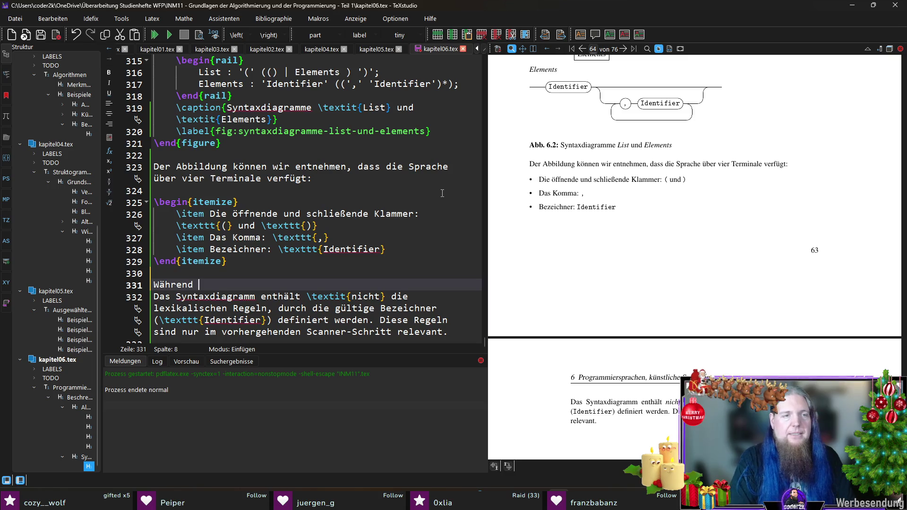
pyautogui.hotkey('shift', 'Home')
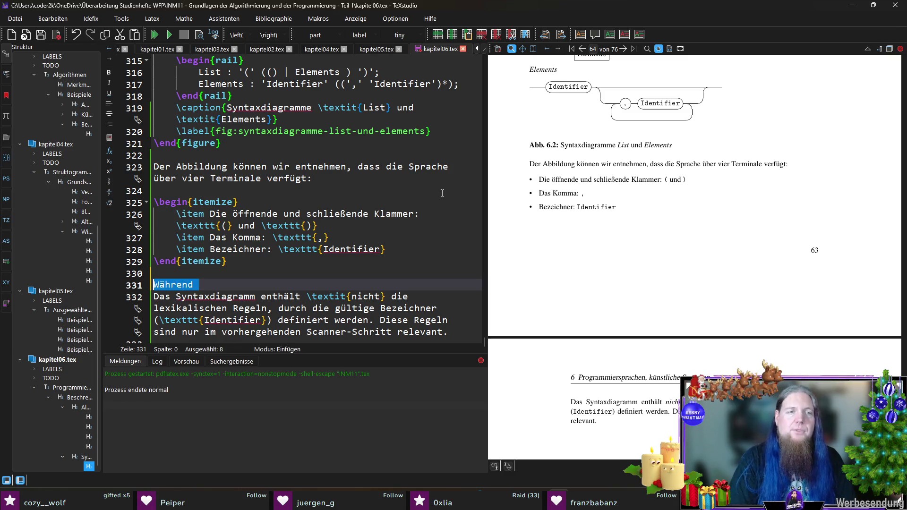
pyautogui.write('Zu jedem Terminal')
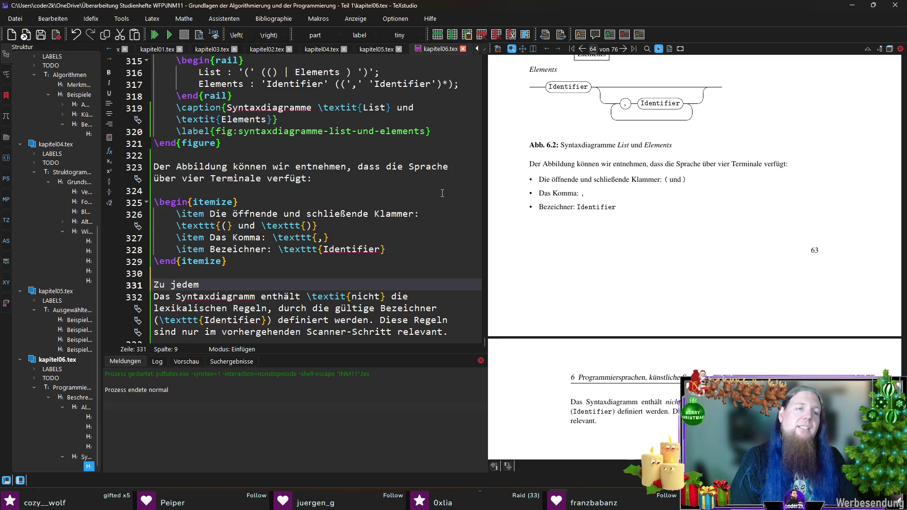
pyautogui.write(' geh')
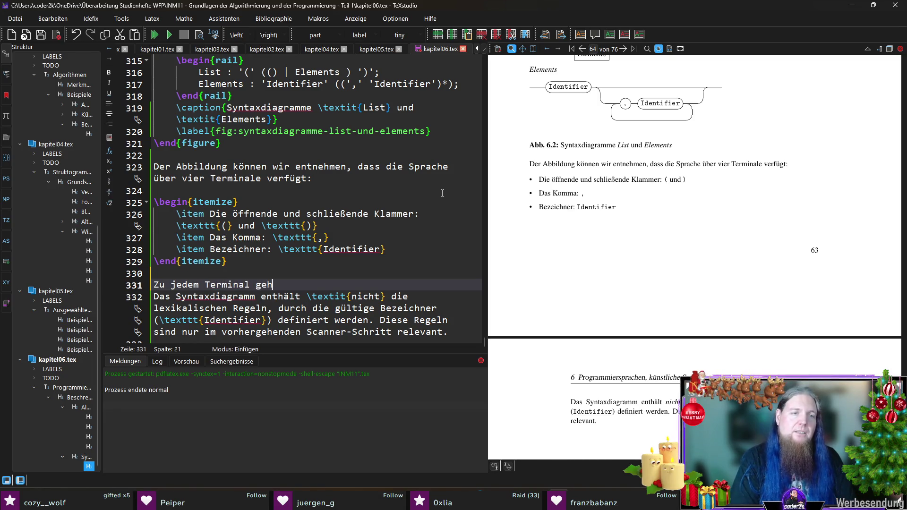
pyautogui.write('ören lexikalische Regeln, die im')
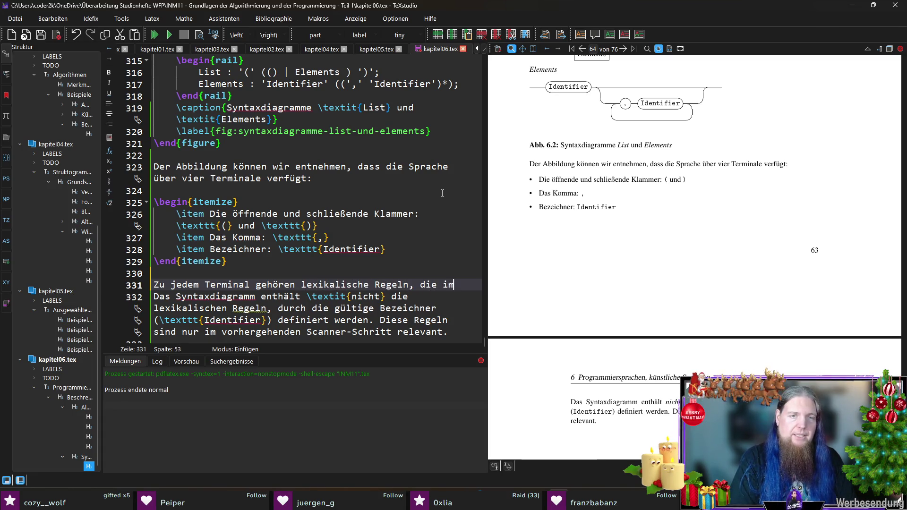
pyautogui.write(' vorhergegangenen')
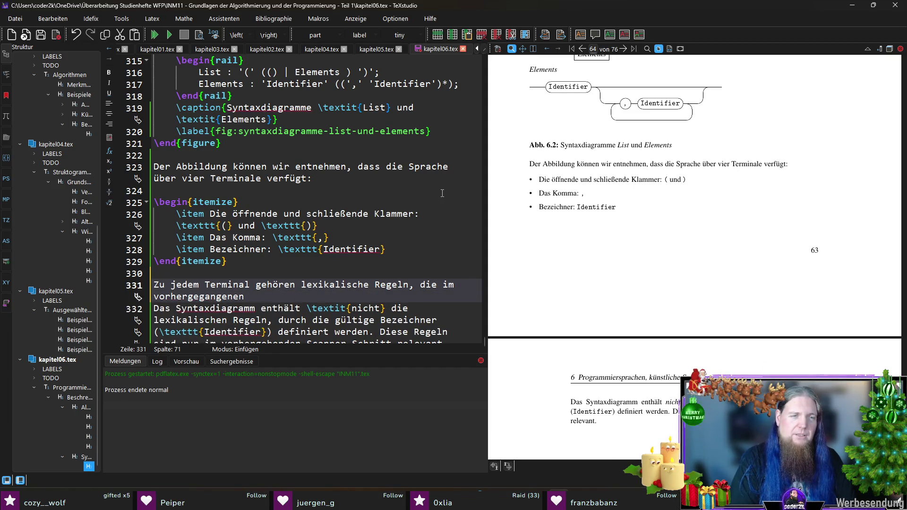
pyautogui.press('BackSpace')
pyautogui.press('BackSpace')
pyautogui.press('BackSpace')
pyautogui.write('stattfind')
pyautogui.write('enen ')
pyautogui.write('n')
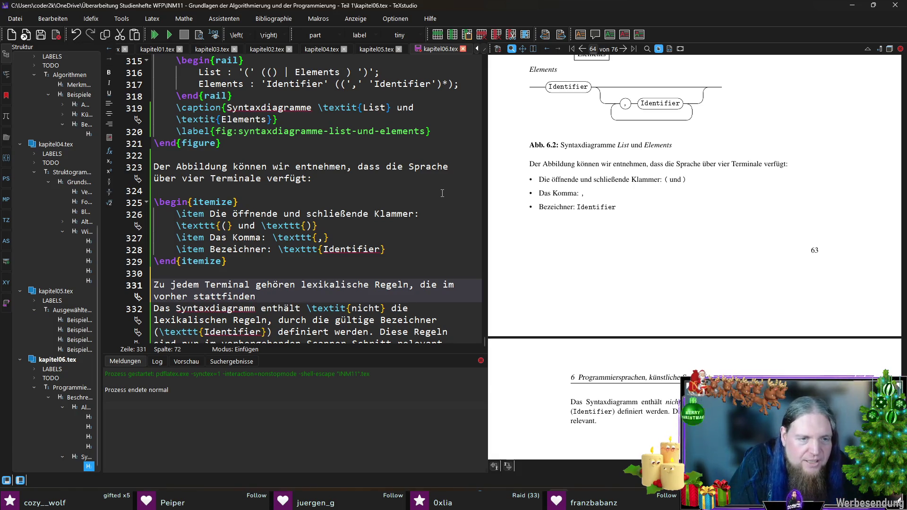
pyautogui.write('den Scanner-Schritt')
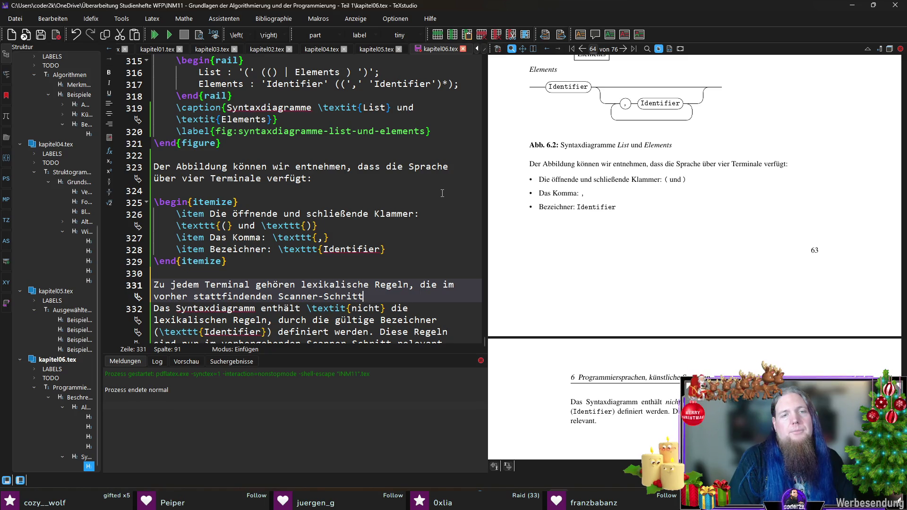
pyautogui.write(' festlegen')
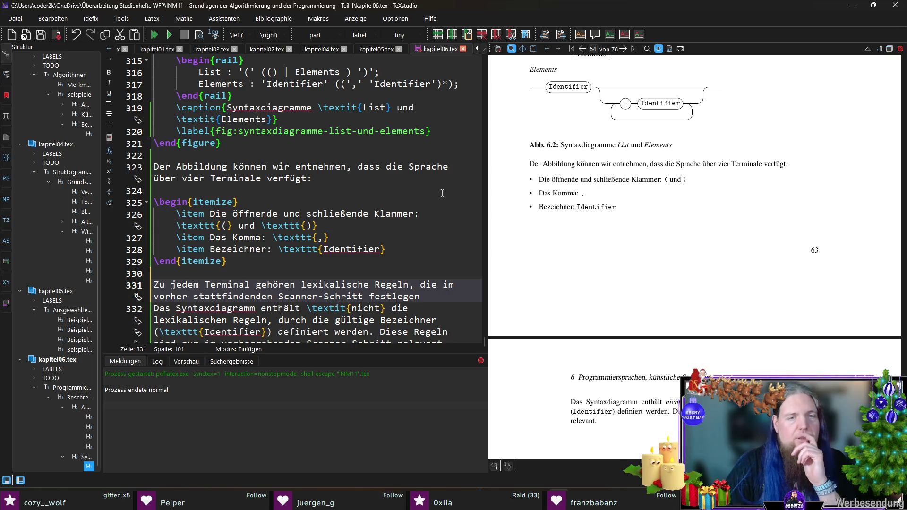
pyautogui.press('Up')
pyautogui.write(', die festlegen')
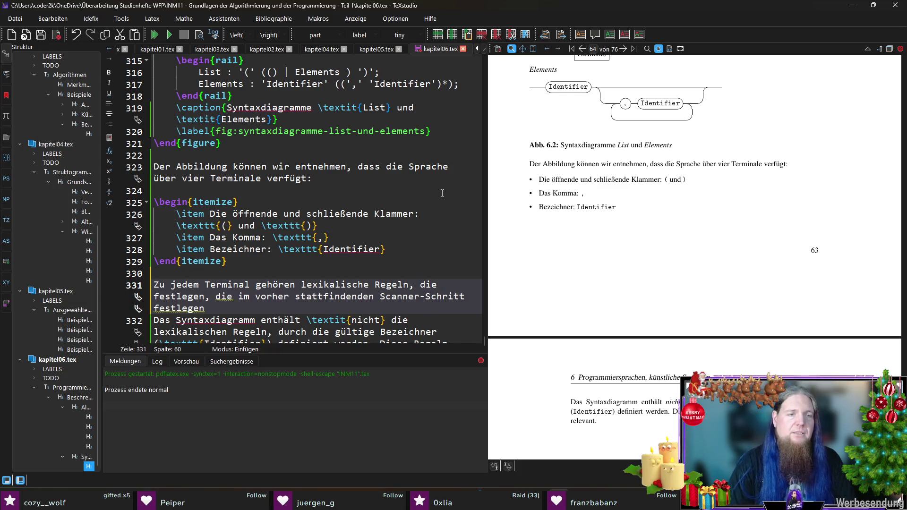
pyautogui.hotkey('ctrl', 'Right')
pyautogui.hotkey('shift', 'End')
pyautogui.write('wie ')
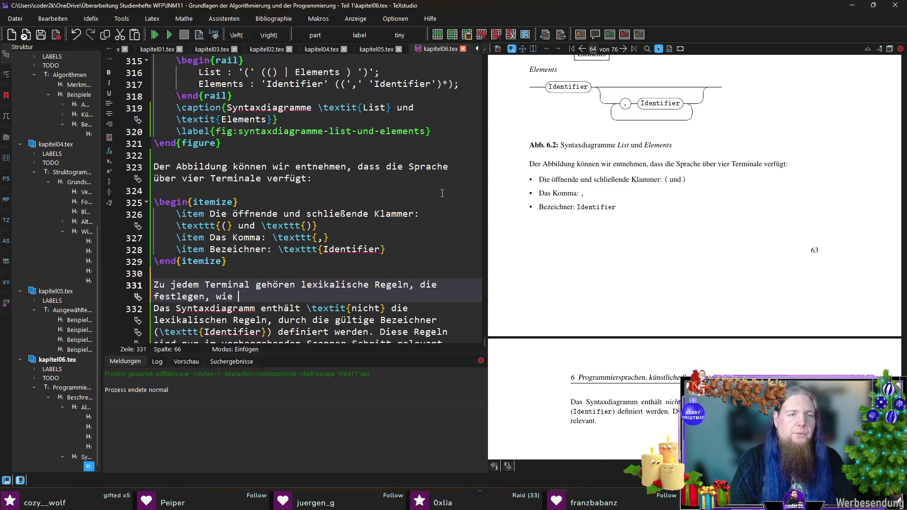
pyautogui.write('im vorher')
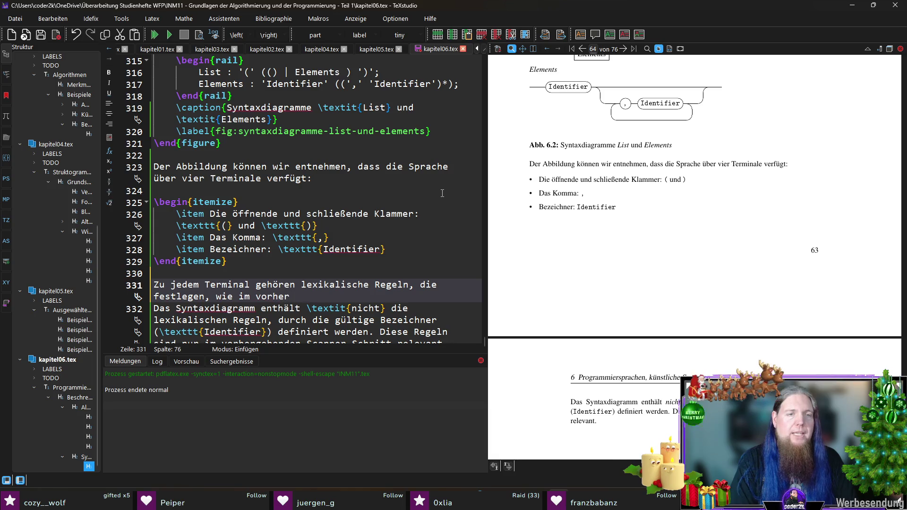
# Finish with '…der Quelltext … in Tokens zerlegt wird.' and begin 'Wir gehen von folgenden'
pyautogui.press('Return')
pyautogui.write('stattfindenen')
pyautogui.press('BackSpace')
pyautogui.press('BackSpace')
pyautogui.write('den Scanner-Schritt')
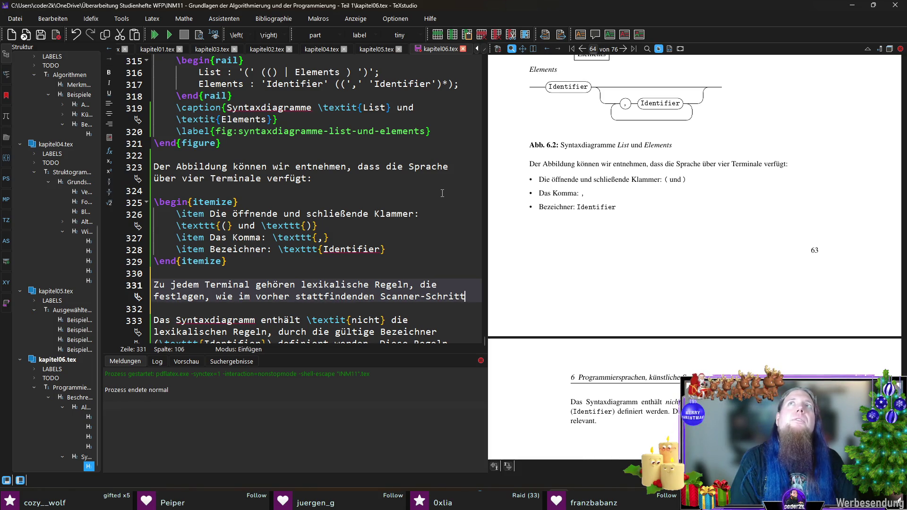
pyautogui.press('Home')
pyautogui.write('der Quelltext')
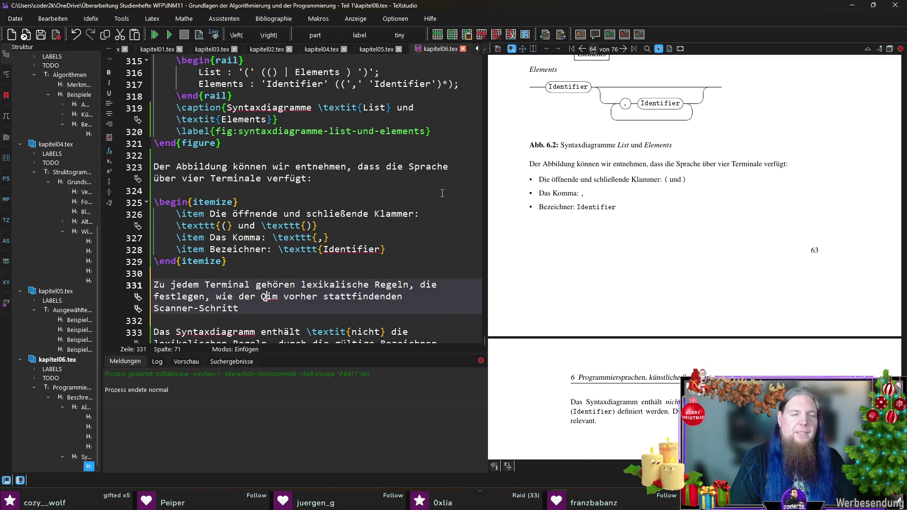
pyautogui.press('End')
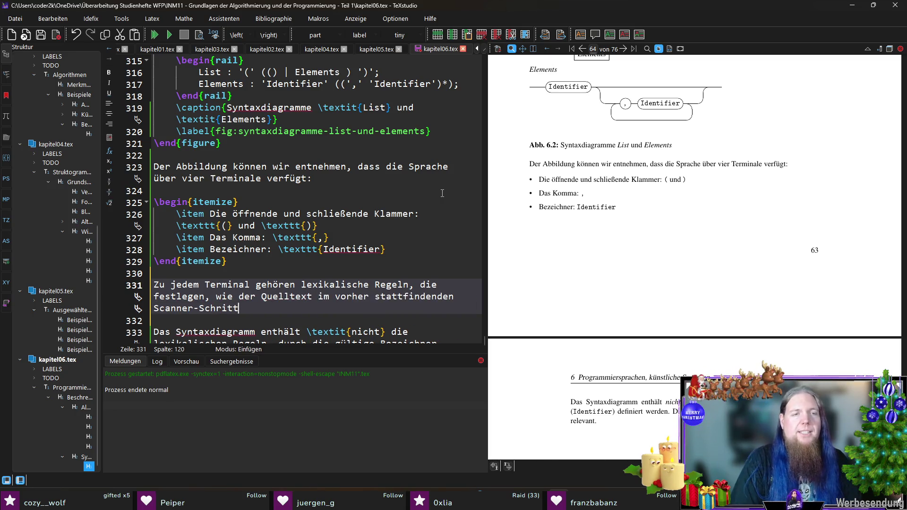
pyautogui.write('in Tokens zerlegt wird.')
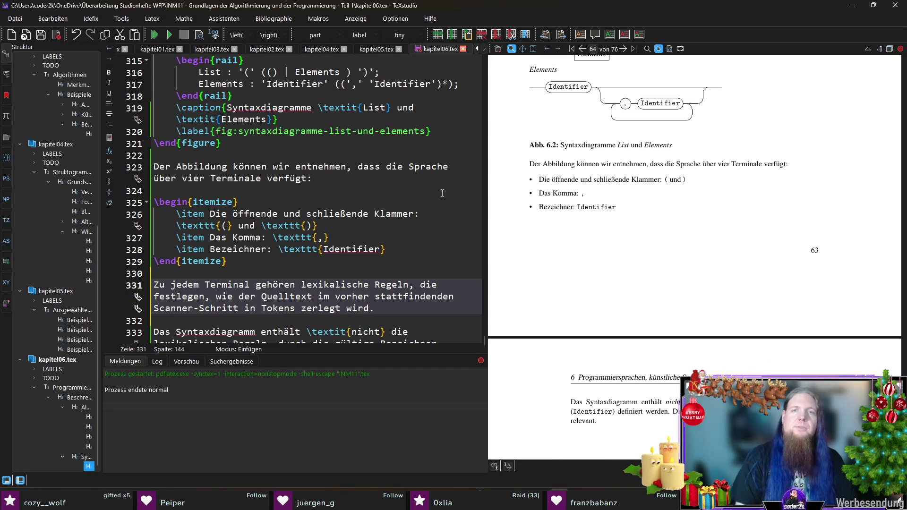
pyautogui.scroll(-1, 442, 193)
pyautogui.write(' Wir gehen von ')
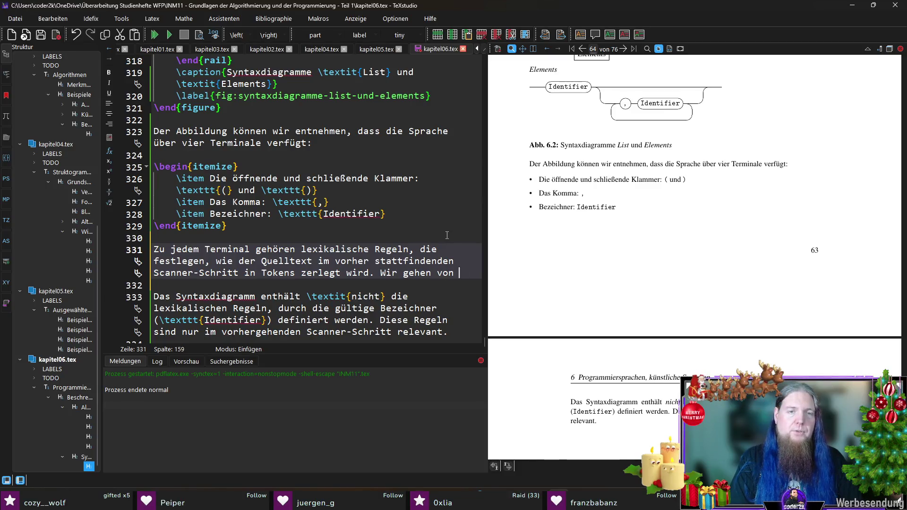
pyautogui.write('folgenden le')
pyautogui.press('BackSpace')
pyautogui.press('BackSpace')
# End the sentence with 'Regeln aus:' and insert an itemize block with a first item draft
pyautogui.write('Regeln aus:')
pyautogui.press('Return')
pyautogui.press('Return')
pyautogui.write('\\')
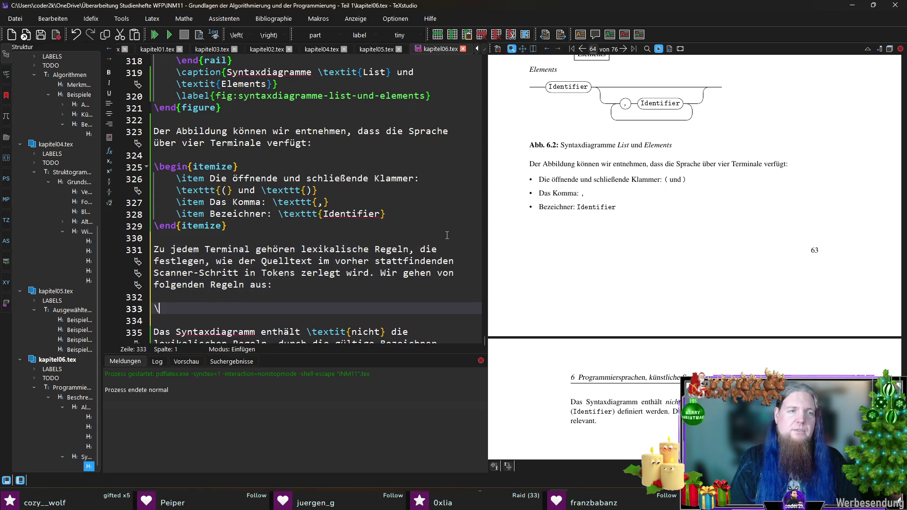
pyautogui.write('begin{item')
pyautogui.press('Return')
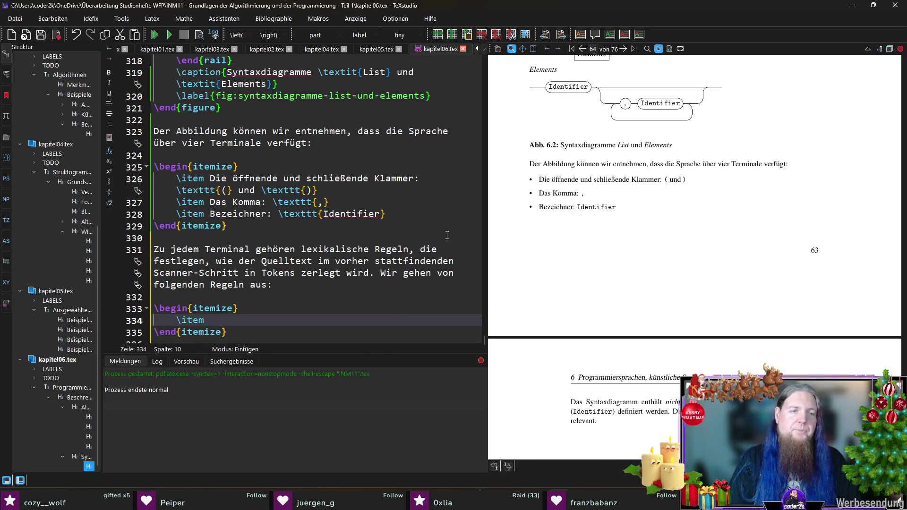
pyautogui.write('Die öffnende sowie schließende ')
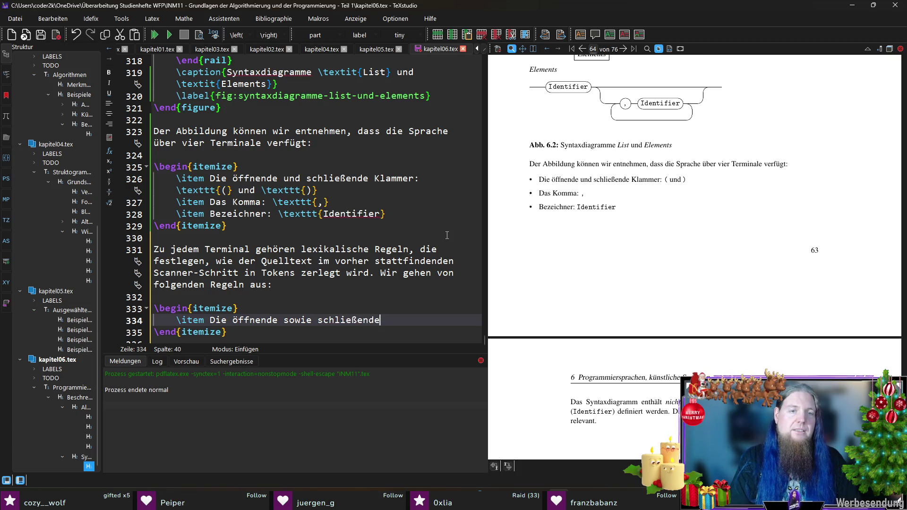
pyautogui.write('Klammer')
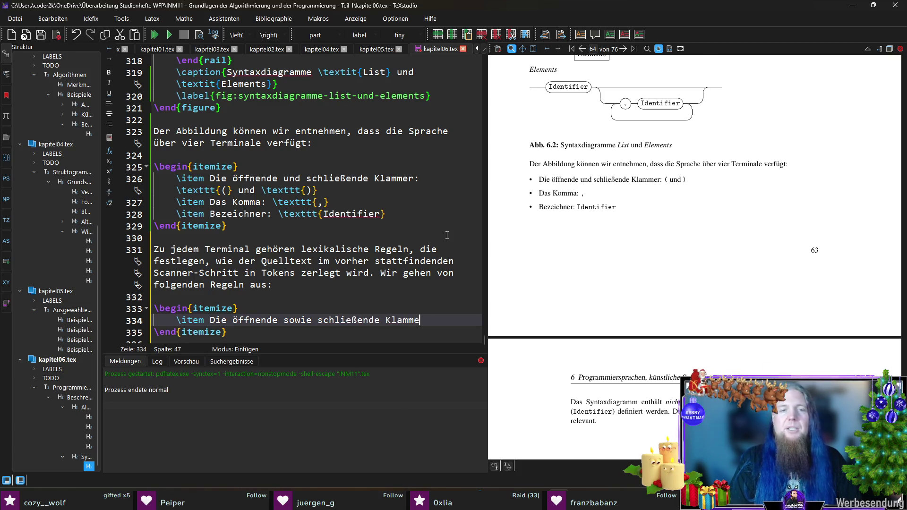
# Reword the item to 'Die Tokens der Klassen \texttt{(} und \texttt{)} entstehen durch die Zeichen'
pyautogui.hotkey('ctrl', 'Right')
pyautogui.hotkey('ctrl', 'Right')
pyautogui.write('Die Tokens')
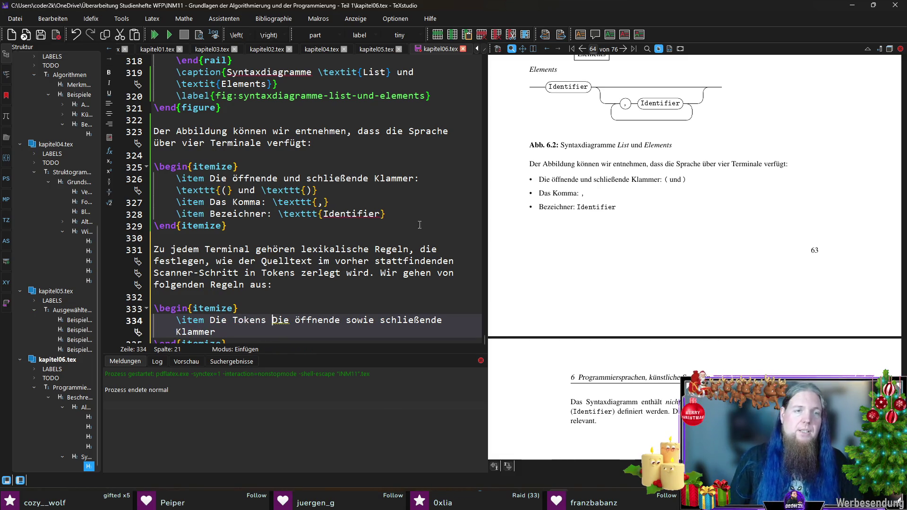
pyautogui.moveTo(317, 189); pyautogui.dragTo(180, 195)
pyautogui.hotkey('ctrl', 'c')
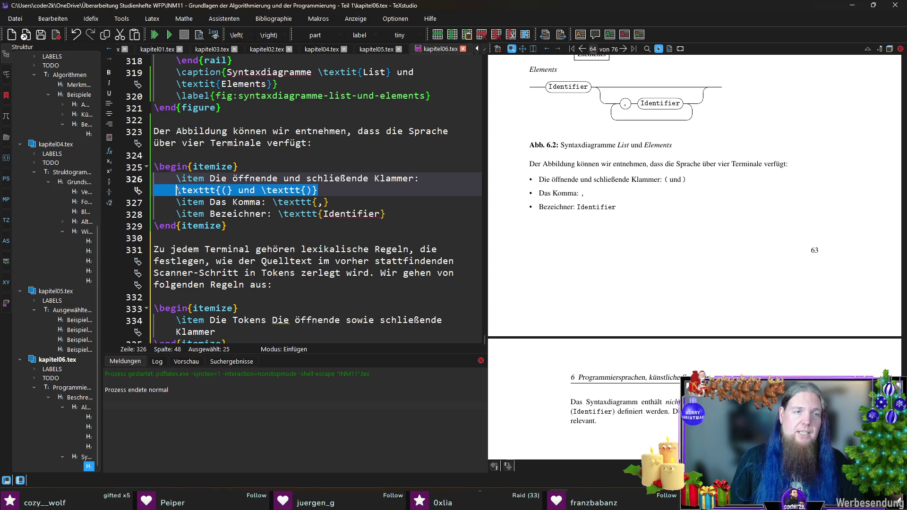
pyautogui.click(268, 320)
pyautogui.hotkey('ctrl', 'v')
pyautogui.scroll(-1, 284, 302)
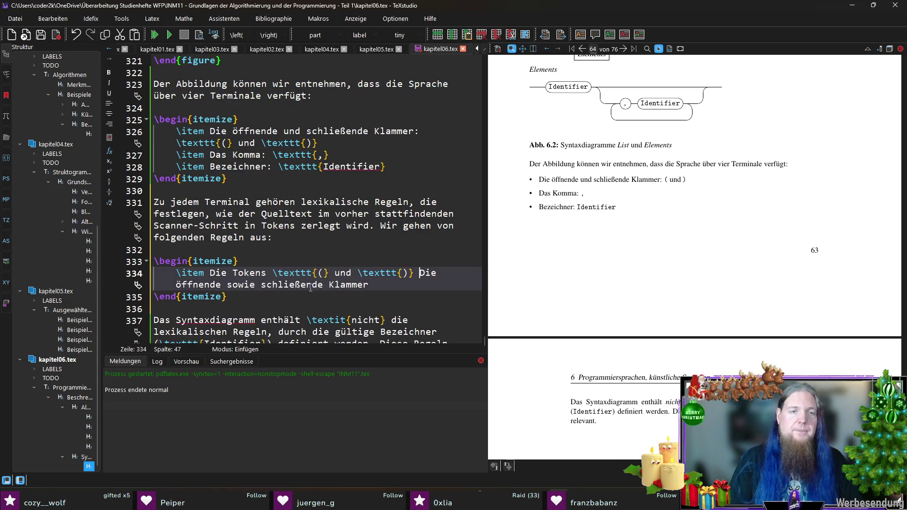
pyautogui.press('Left')
pyautogui.press('Left')
pyautogui.press('Left')
pyautogui.write('der Klassen')
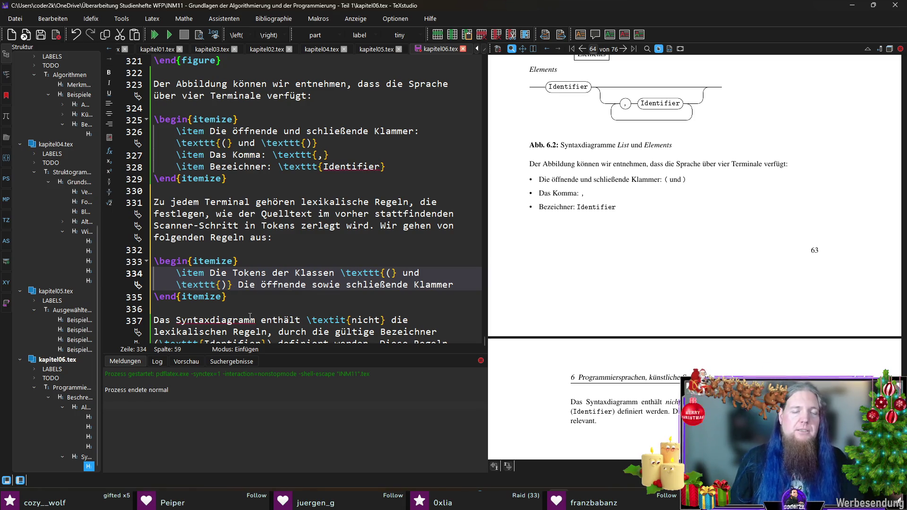
pyautogui.hotkey('shift', 'End')
pyautogui.write('entstehen ')
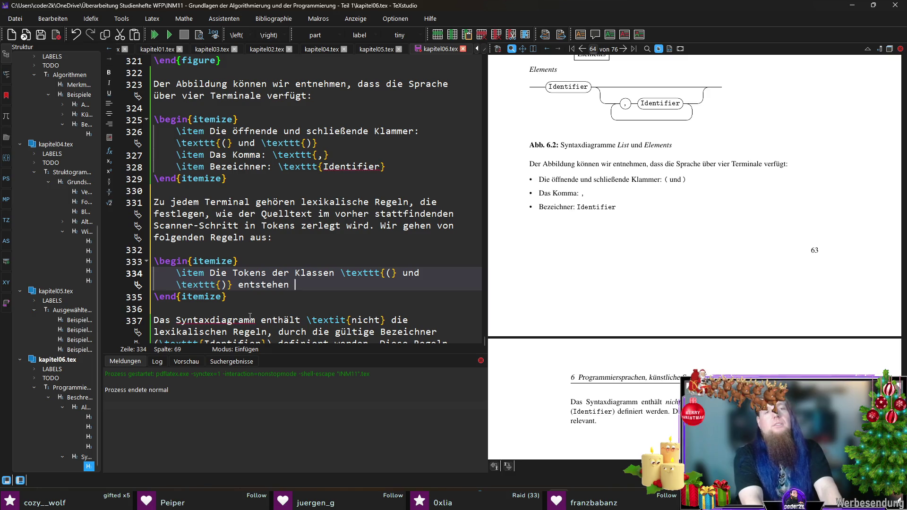
pyautogui.write('durch ')
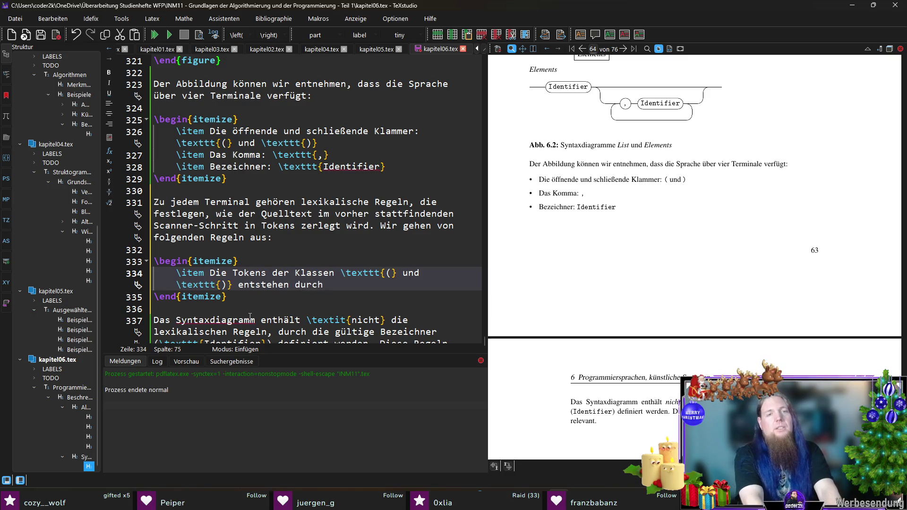
pyautogui.write('die ')
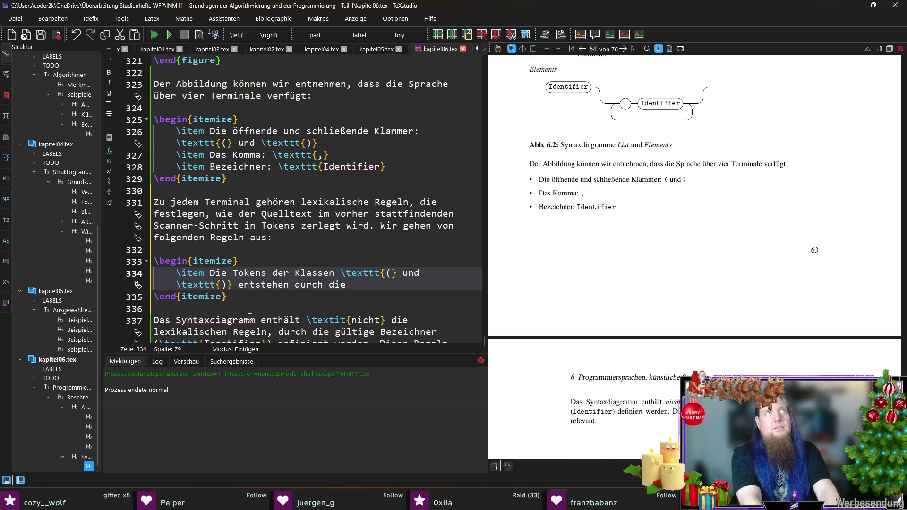
pyautogui.write('Zeichen')
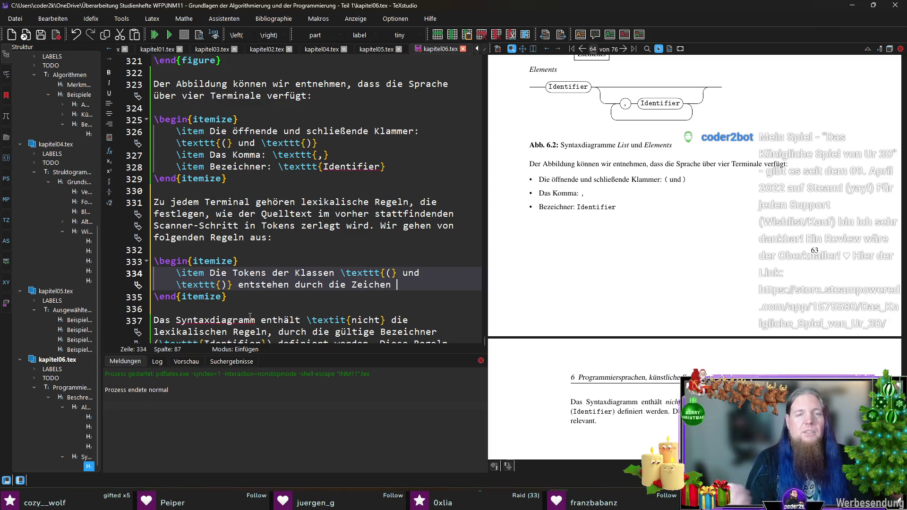
pyautogui.press('Up')
pyautogui.hotkey('shift', 'Left')
pyautogui.hotkey('shift', 'Left')
pyautogui.hotkey('shift', 'Left')
# Paste the parenthesis \texttt markups after 'Zeichen' and continue the sentence 'aus dem Zeichenalphabet. Wir notieren diese…'
pyautogui.press('Left')
pyautogui.hotkey('shift', 'Down')
pyautogui.hotkey('shift', 'Left')
pyautogui.hotkey('shift', 'Left')
pyautogui.hotkey('shift', 'Left')
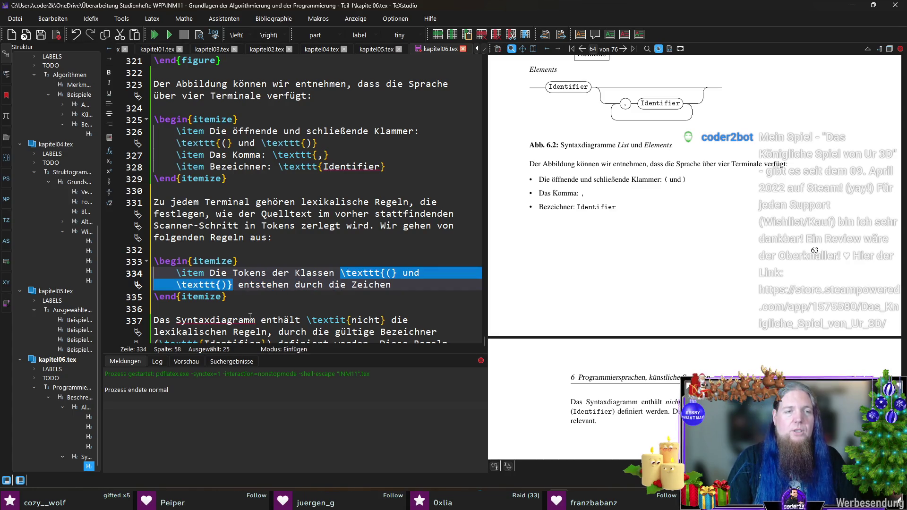
pyautogui.hotkey('ctrl', 'c')
pyautogui.press('End')
pyautogui.hotkey('ctrl', 'v')
pyautogui.write('aus de')
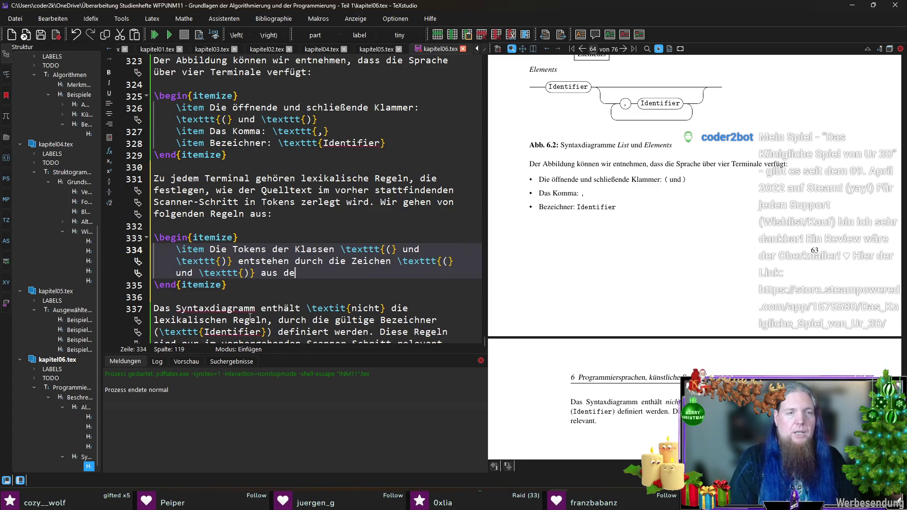
pyautogui.write('m Zeichenalphabet')
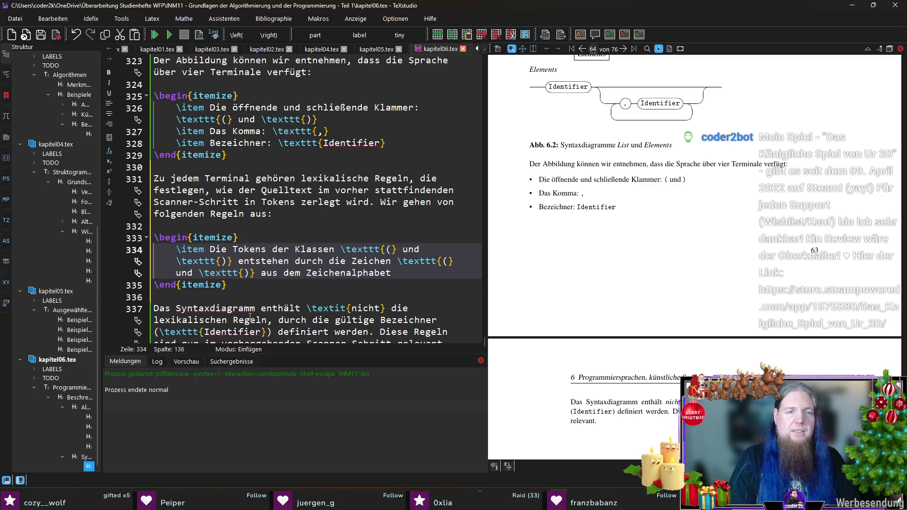
pyautogui.write('. Wir notieren ')
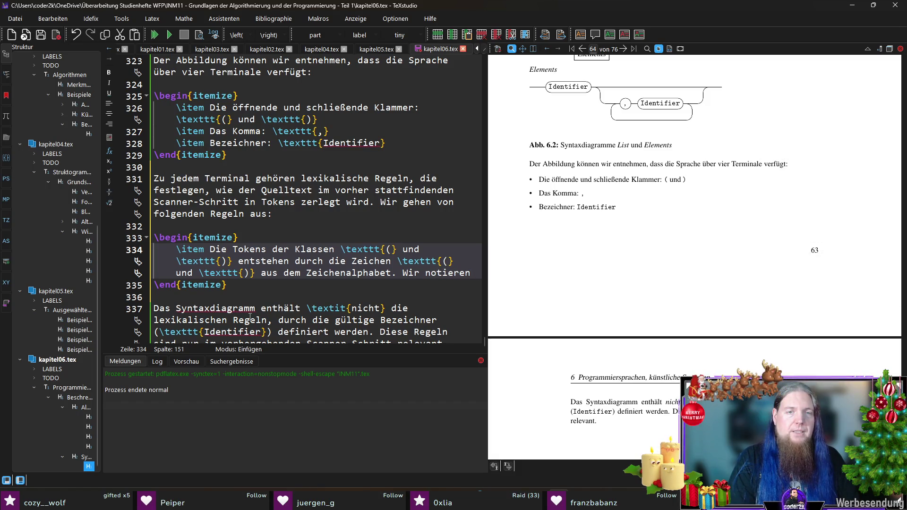
pyautogui.write('den Token')
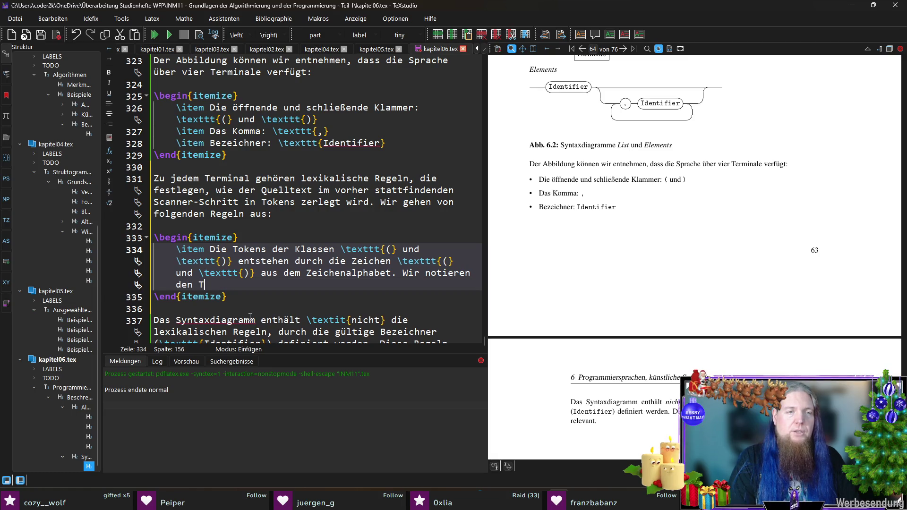
pyautogui.press('BackSpace')
pyautogui.press('BackSpace')
pyautogui.press('BackSpace')
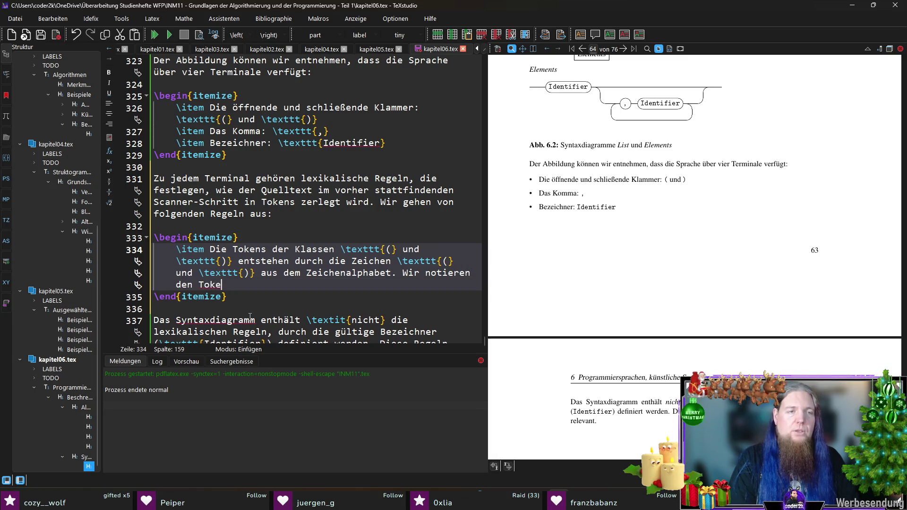
pyautogui.write('iese Tokens also genauso wie')
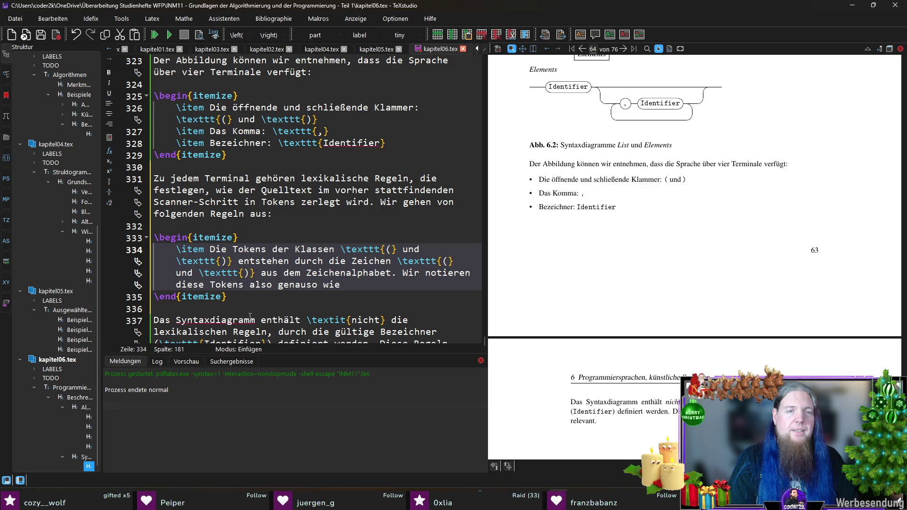
# Replace 'Tokens' with 'Terminale' and end the item with 'ihre direkte Entsprechung des Zeichenalphabets.'
pyautogui.press('Left')
pyautogui.press('Left')
pyautogui.press('Left')
pyautogui.press('Left')
pyautogui.press('Left')
pyautogui.press('Left')
pyautogui.hotkey('ctrl', 'shift', 'Left')
pyautogui.write('Terminale')
pyautogui.press('End')
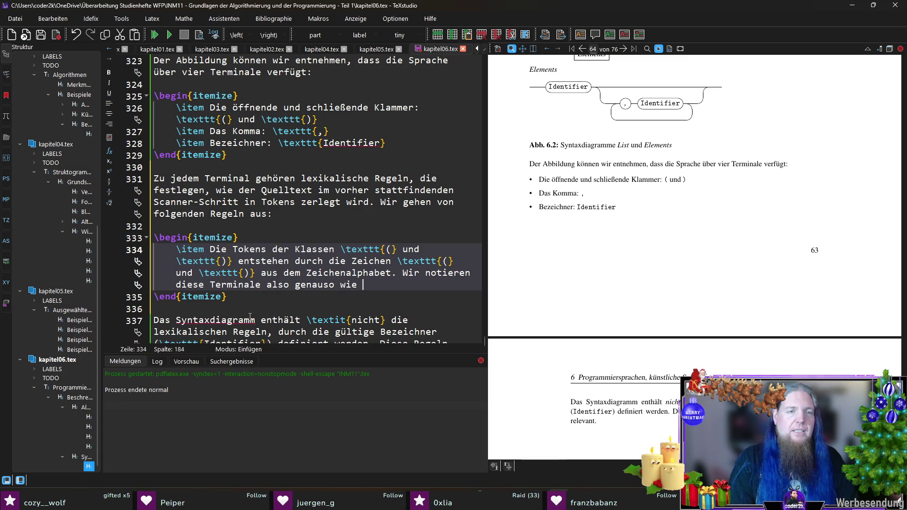
pyautogui.write('ihre direkte ')
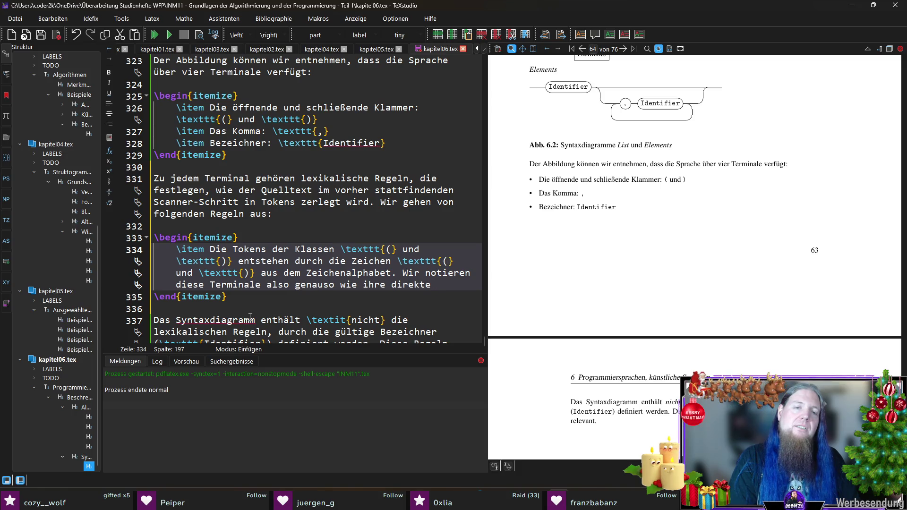
pyautogui.write('Entsprechung des Zeichenalphabets.')
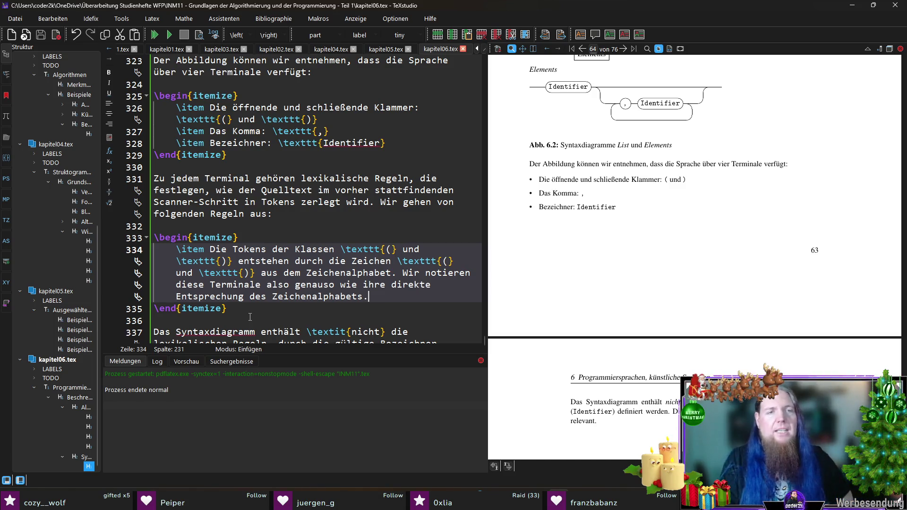
# Start a new item reading '\item Für das Komma gilt analog, dass'
pyautogui.press('Return')
pyautogui.write('\\item Für das Komma gilt analog, dass')
pyautogui.press('Home')
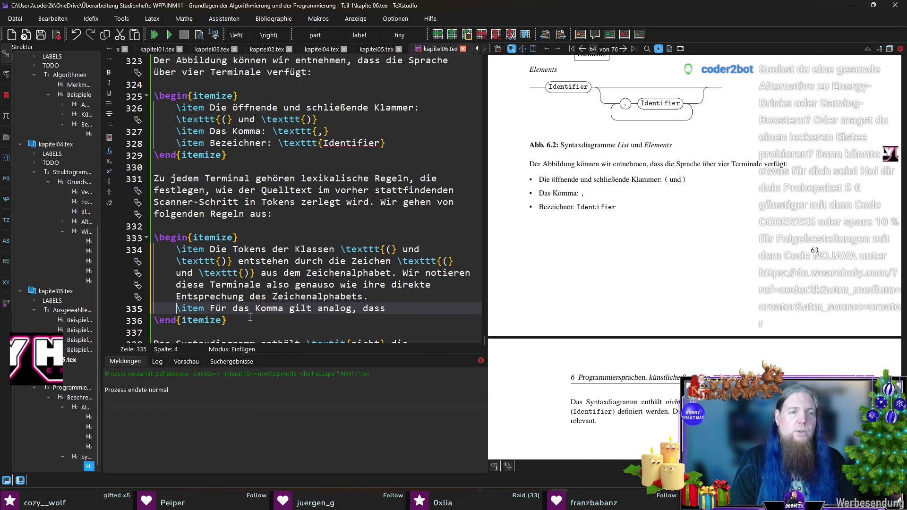
# Insert 'Tokens der Klasse' into the comma item, followed by the copied \texttt{,} markup
pyautogui.hotkey('ctrl', 'Right')
pyautogui.hotkey('ctrl', 'Right')
pyautogui.write('Tokens ')
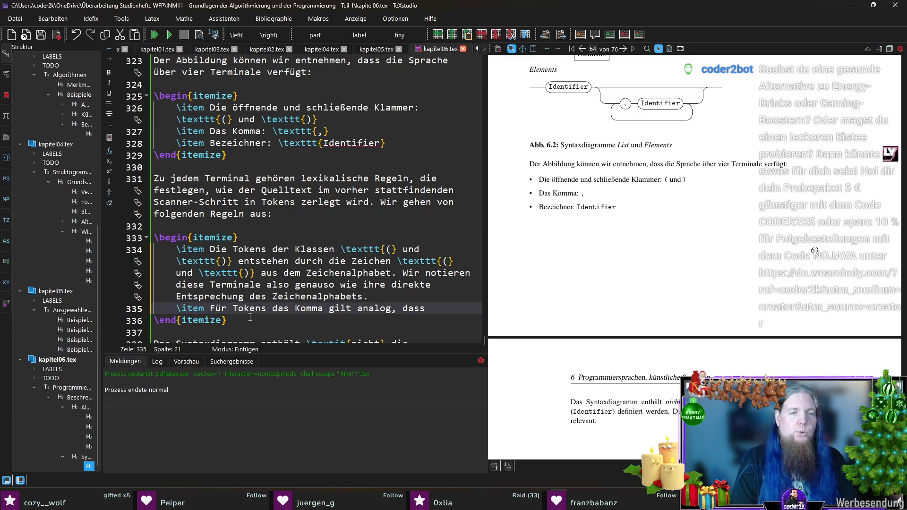
pyautogui.write('der Klasse')
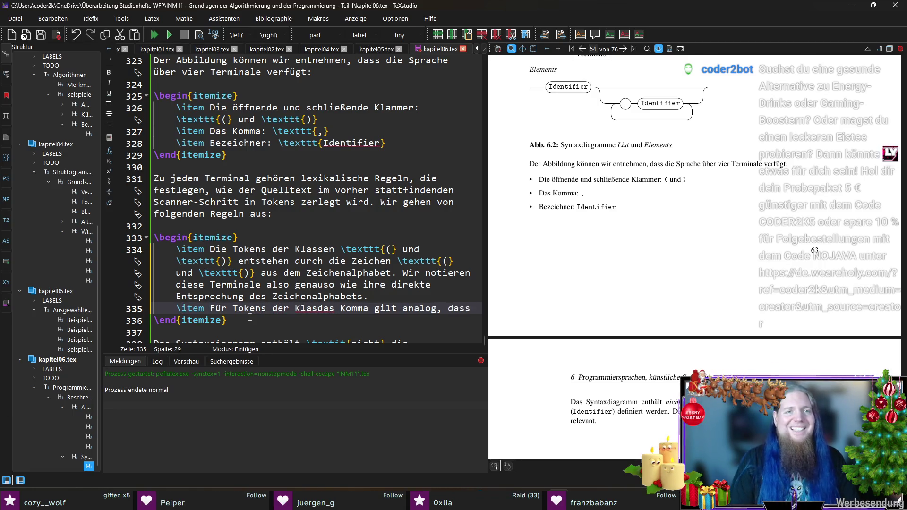
pyautogui.moveTo(272, 131); pyautogui.dragTo(332, 133)
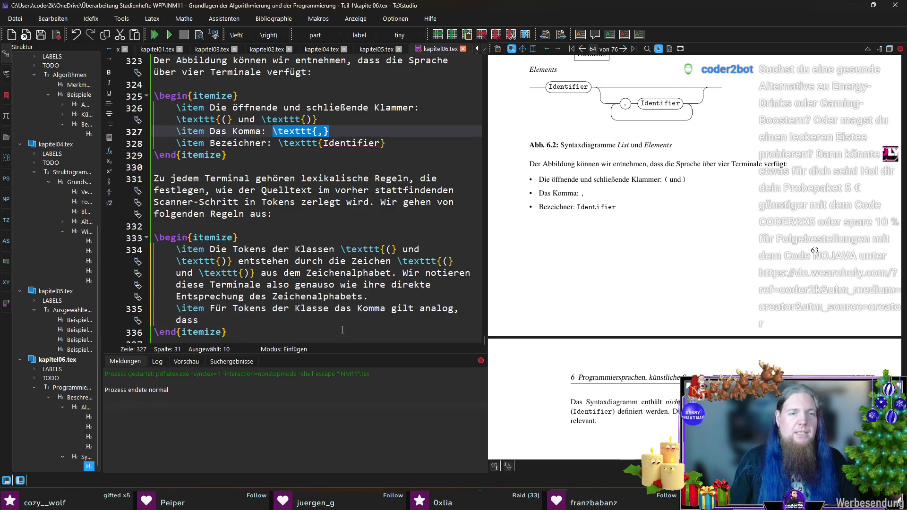
pyautogui.hotkey('ctrl', 'c')
pyautogui.click(330, 308)
pyautogui.hotkey('ctrl', 'v')
pyautogui.press('Delete')
# Finish the comma item with 'diese aus dem \texttt{,}-Symbol des Zeichenalphabets hervorgehen.'
pyautogui.scroll(-1, 348, 332)
pyautogui.press('Left')
pyautogui.press('Left')
pyautogui.press('Left')
pyautogui.press('Right')
pyautogui.press('Right')
pyautogui.press('Right')
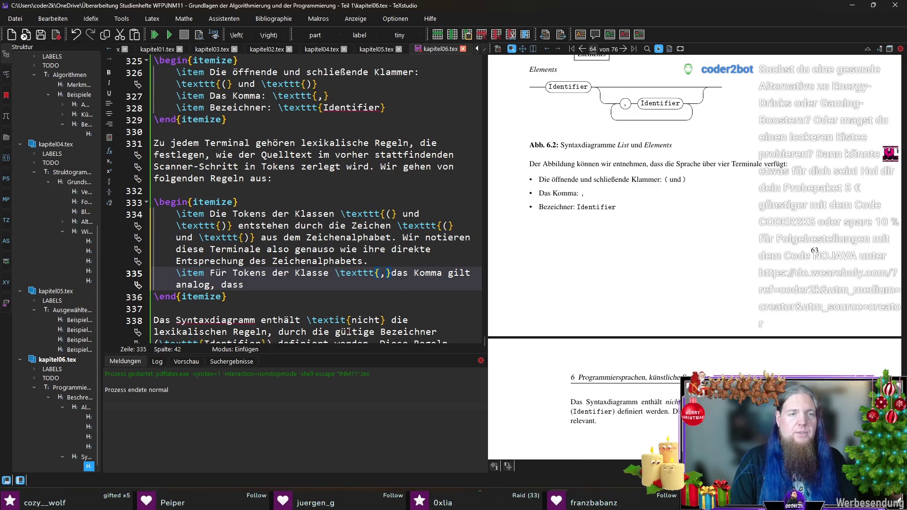
pyautogui.hotkey('ctrl', 'shift', 'Right')
pyautogui.hotkey('ctrl', 'shift', 'Right')
pyautogui.press('End')
pyautogui.write('diese aus dem')
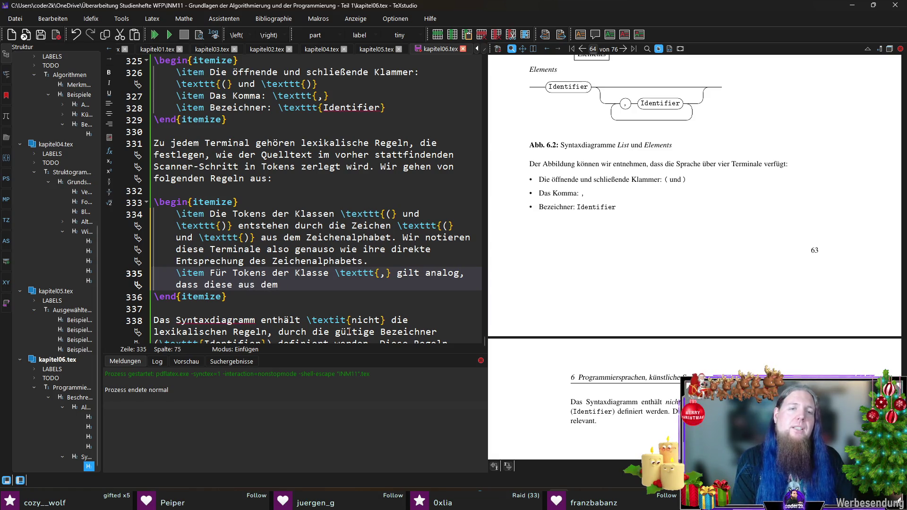
pyautogui.write('\texttt{,}')
pyautogui.write('-Sy')
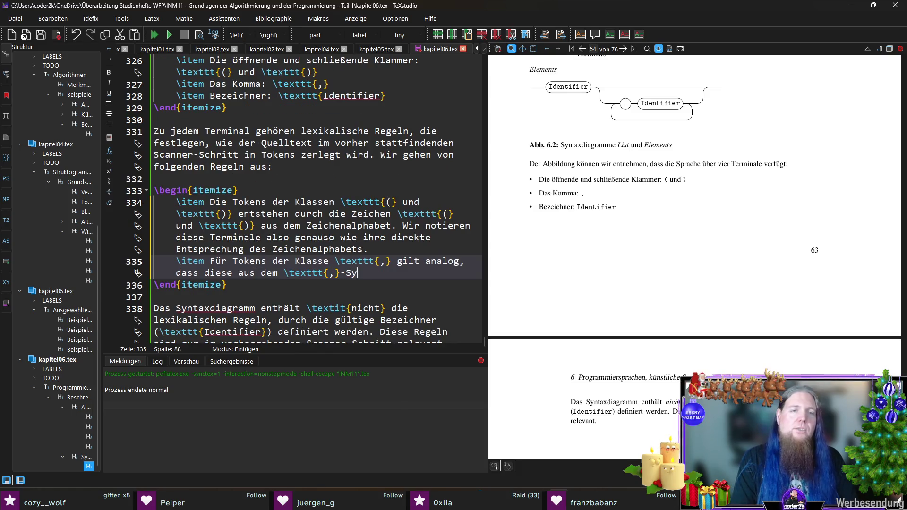
pyautogui.write('mbol des Zeichen')
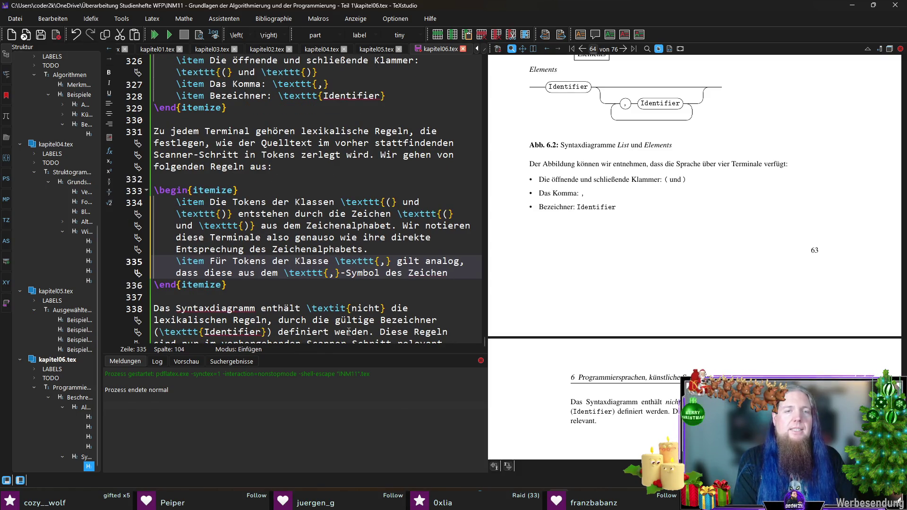
pyautogui.write('alphabets hervorgehen.')
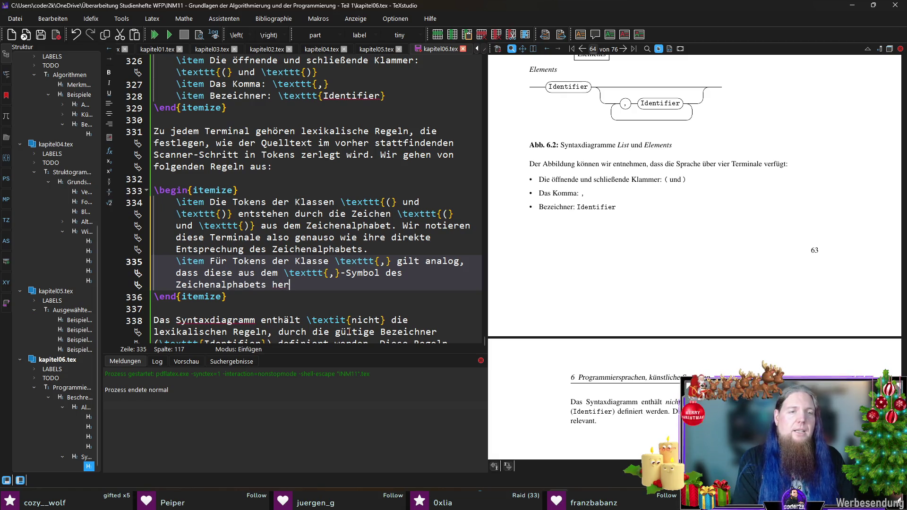
# Add a third item beginning 'Bezeichnet (\texttt{Identifier})' using the copied Identifier markup
pyautogui.press('Return')
pyautogui.write('\\item ')
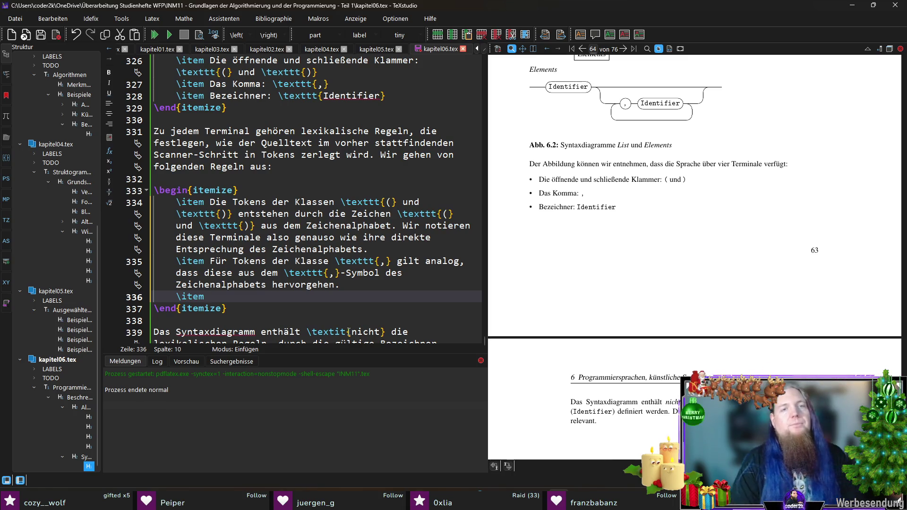
pyautogui.write('Bezeichnet (')
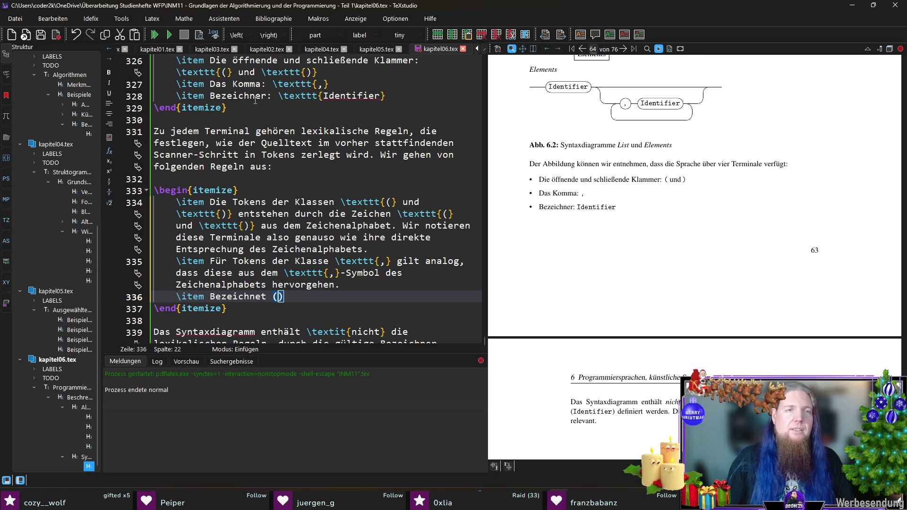
pyautogui.moveTo(278, 95); pyautogui.dragTo(402, 99)
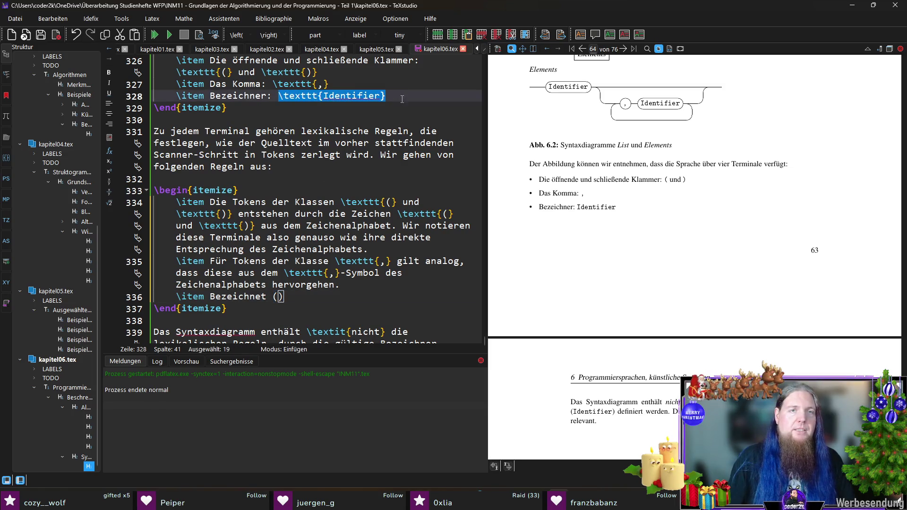
pyautogui.hotkey('ctrl', 'c')
pyautogui.click(278, 301)
pyautogui.hotkey('ctrl', 'v')
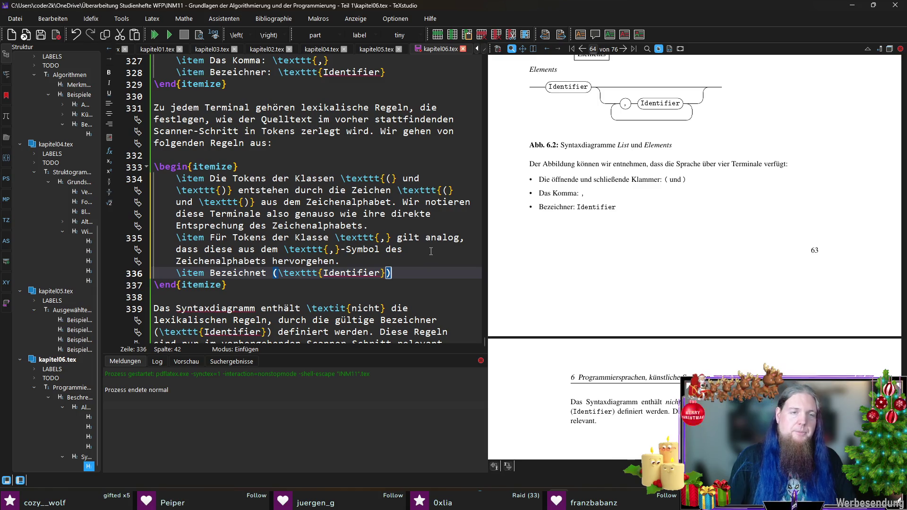
pyautogui.press('Right')
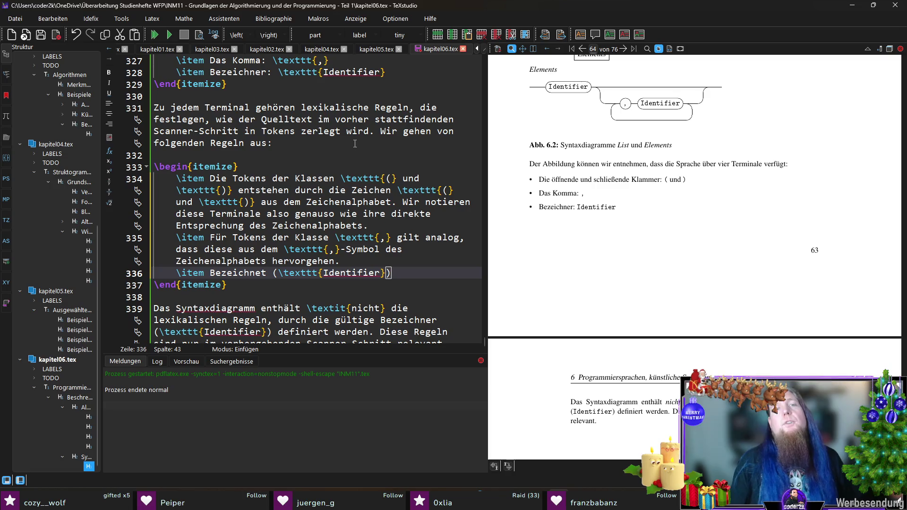
pyautogui.click(380, 131)
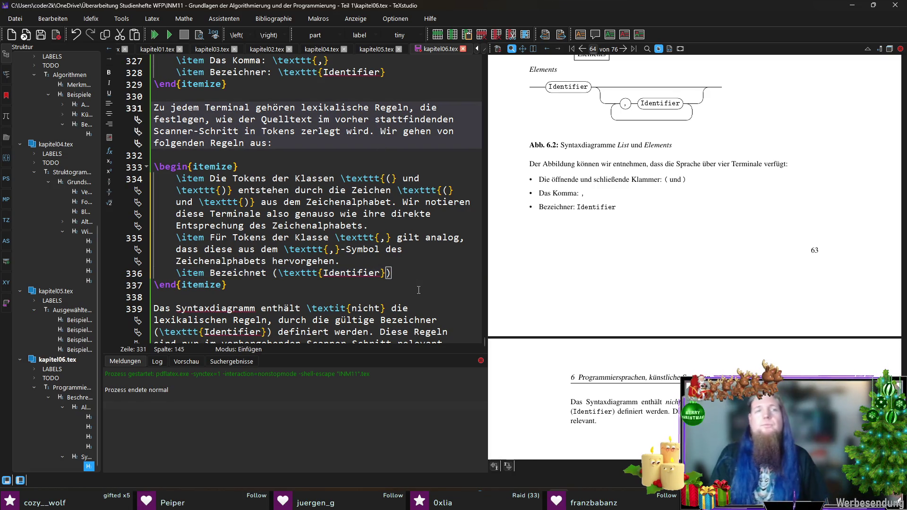
# Begin the alphabet definition 'dem Zeichenalphabet $A = {' with \texttt{(} and \texttt{)} entries
pyautogui.press('End')
pyautogui.write('dem Zeichenalphabet ')
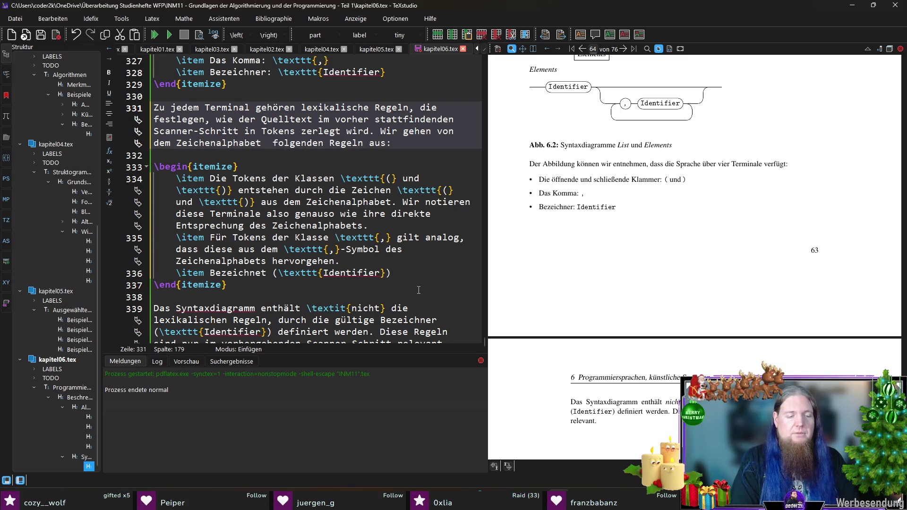
pyautogui.write('$A = {}$')
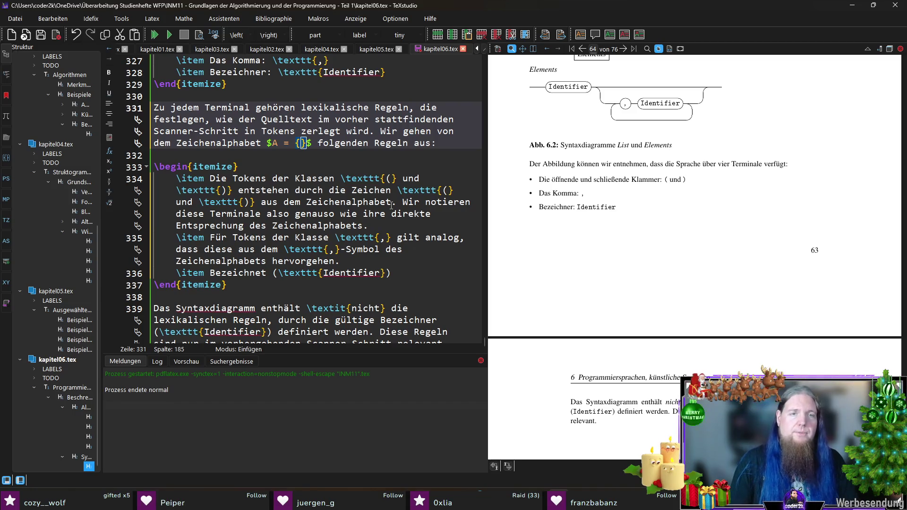
pyautogui.moveTo(341, 178); pyautogui.dragTo(397, 178)
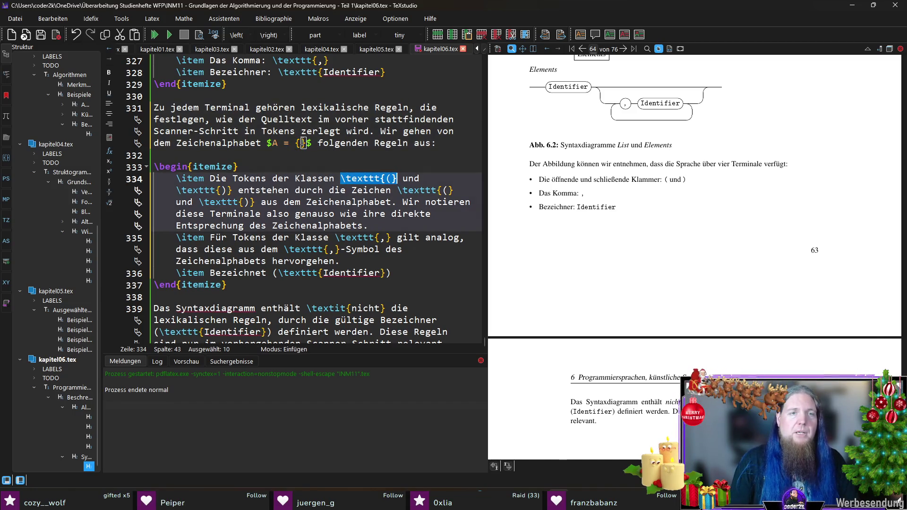
pyautogui.hotkey('ctrl', 'c')
pyautogui.click(303, 143)
pyautogui.hotkey('ctrl', 'v')
pyautogui.write(',')
pyautogui.hotkey('ctrl', 'v')
pyautogui.press('Left')
pyautogui.press('BackSpace')
pyautogui.write(')')
# Add a \texttt{,} entry to the alphabet set A
pyautogui.press('Right')
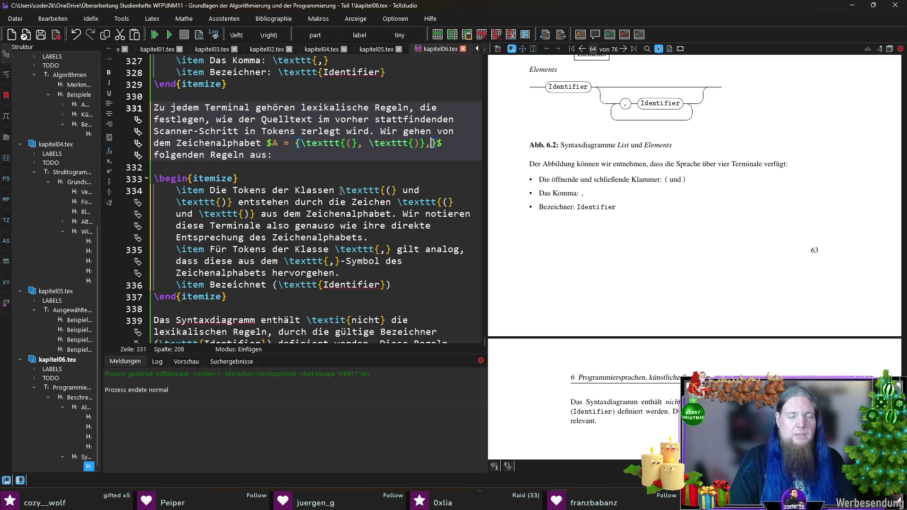
pyautogui.write(',')
pyautogui.hotkey('ctrl', 'v')
pyautogui.press('Left')
pyautogui.hotkey('shift', 'Left')
pyautogui.write(',')
pyautogui.press('Right')
pyautogui.press('Right')
pyautogui.press('Right')
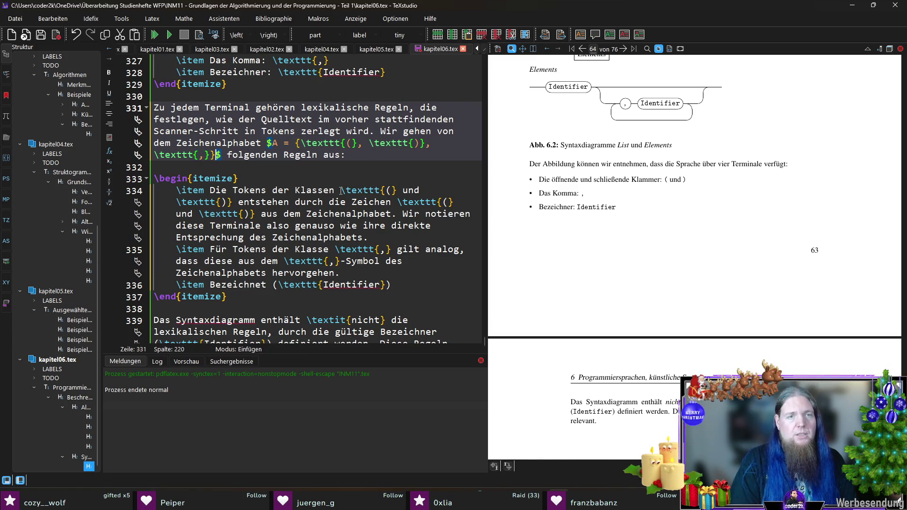
pyautogui.press('Left')
pyautogui.write(',')
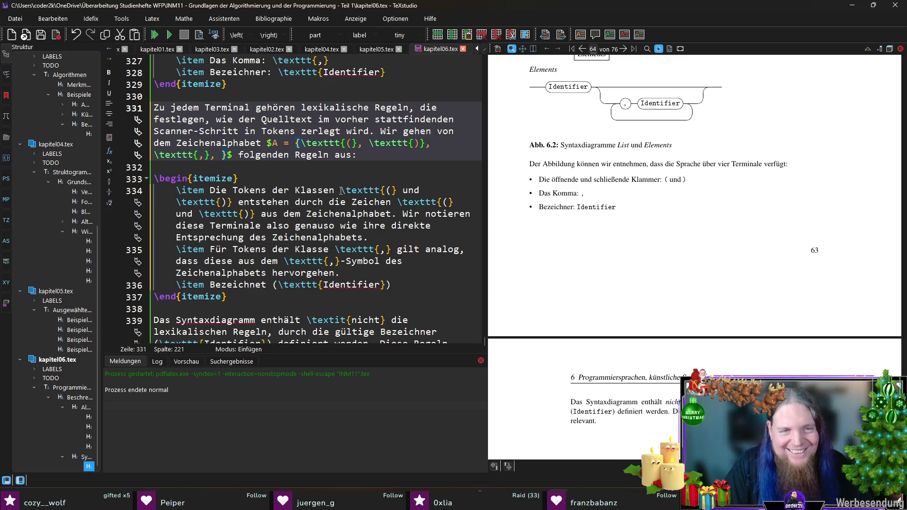
# Append 'a, b, c, ..., z}$ sowie' to the definition and save the file
pyautogui.write('a, b, c, ..., z}$ ')
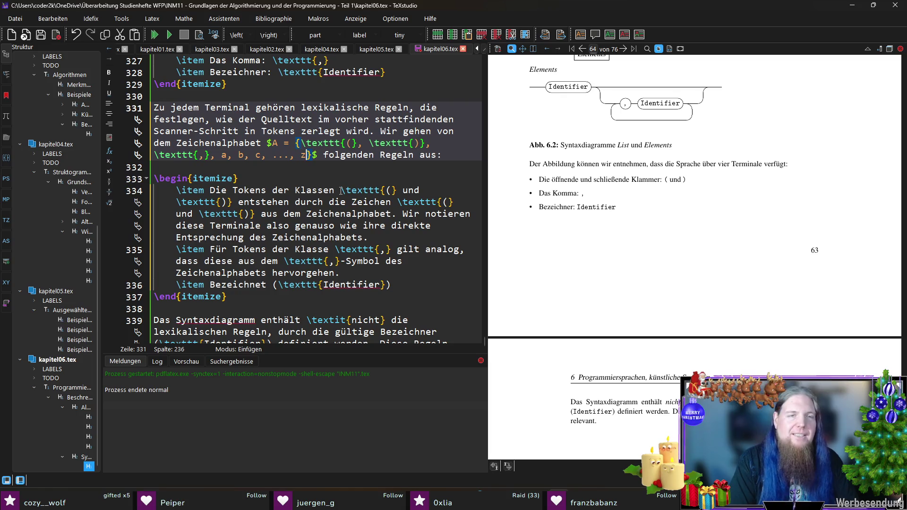
pyautogui.write('sowie')
pyautogui.hotkey('ctrl', 's')
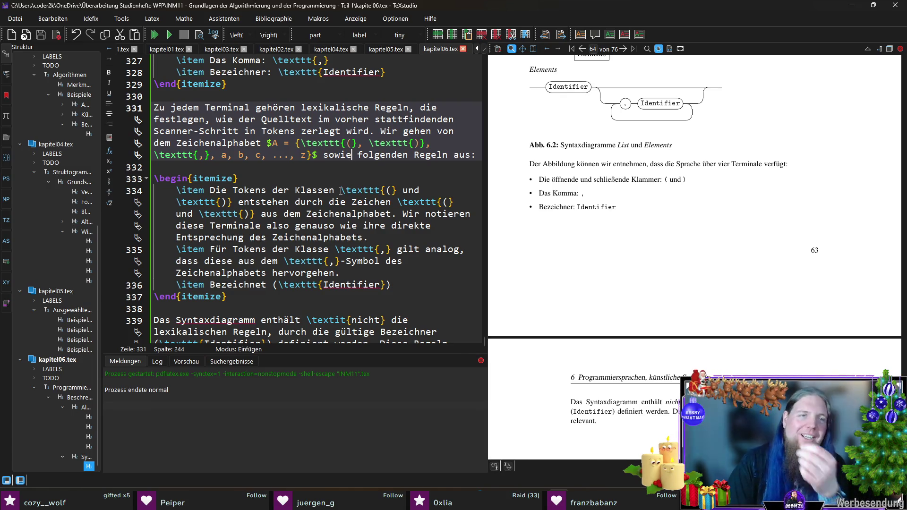
pyautogui.press('Down')
pyautogui.press('Down')
pyautogui.press('Down')
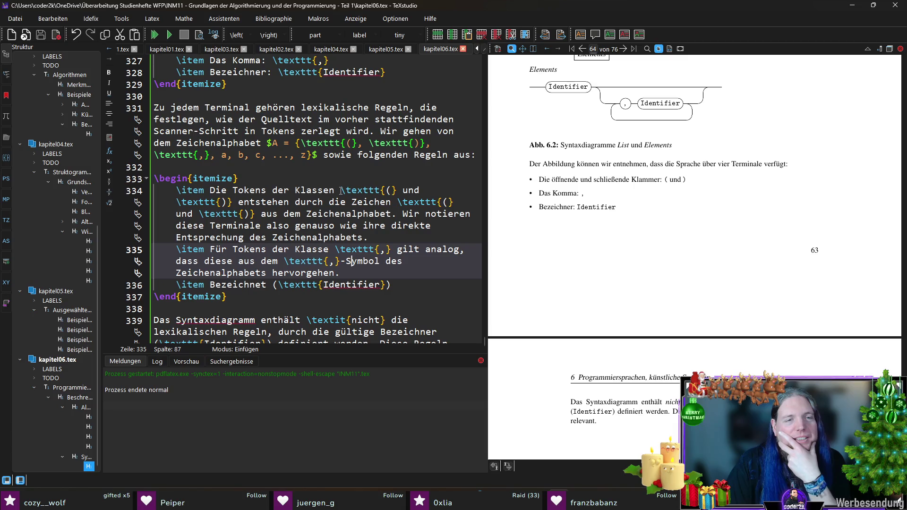
# Rewrite the third item as 'Tokens der \texttt{Identifier}-Klasse entstehen aus einem oder mehreren Zeichen der Zeilmenge $A''
pyautogui.press('End')
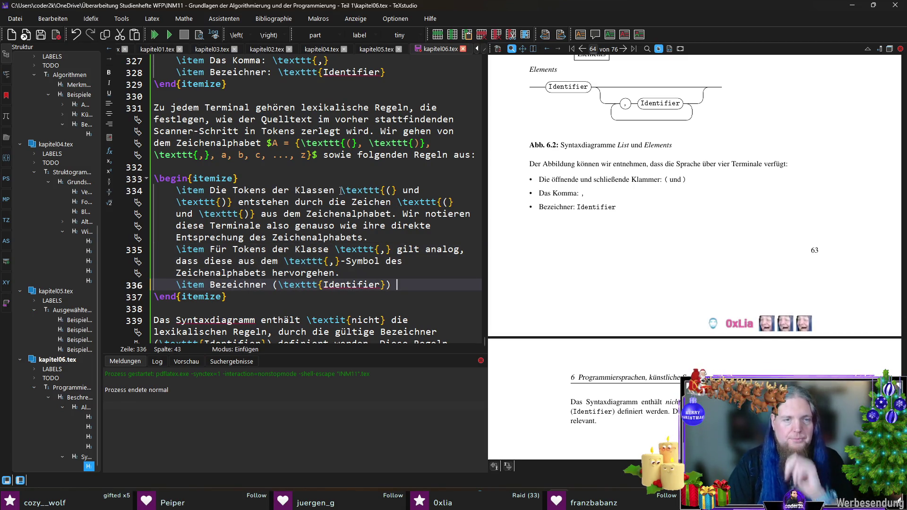
pyautogui.press('Home')
pyautogui.hotkey('ctrl', 'Right')
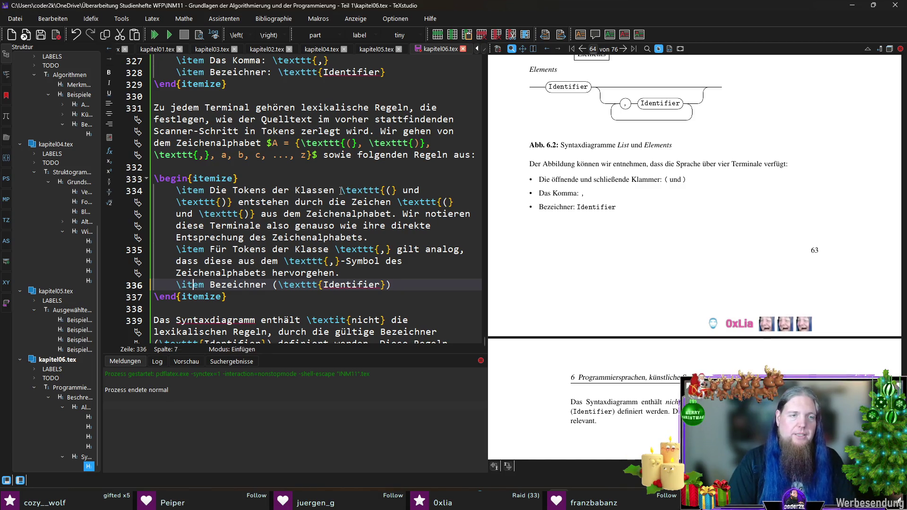
pyautogui.write('Tokens')
pyautogui.hotkey('ctrl', 'shift', 'Right')
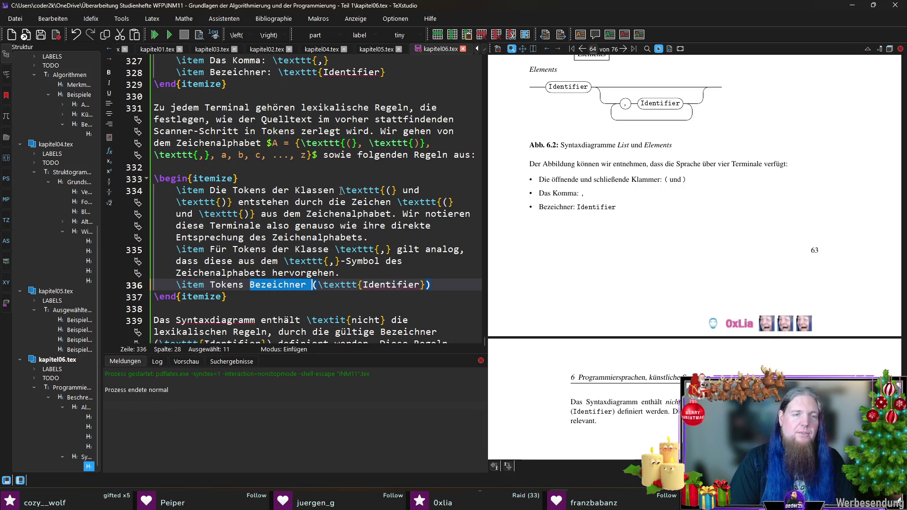
pyautogui.press('BackSpace')
pyautogui.write('der')
pyautogui.press('Delete')
pyautogui.press('End')
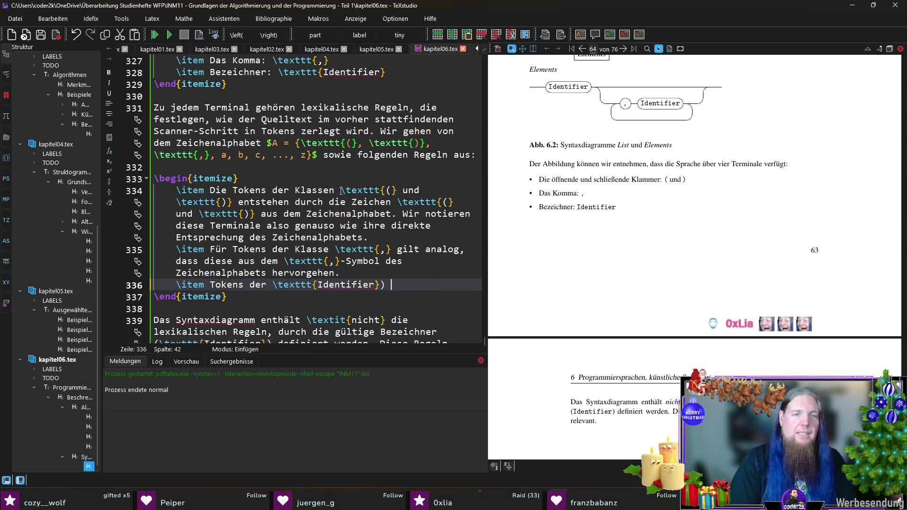
pyautogui.press('BackSpace')
pyautogui.write('-Klasse entst')
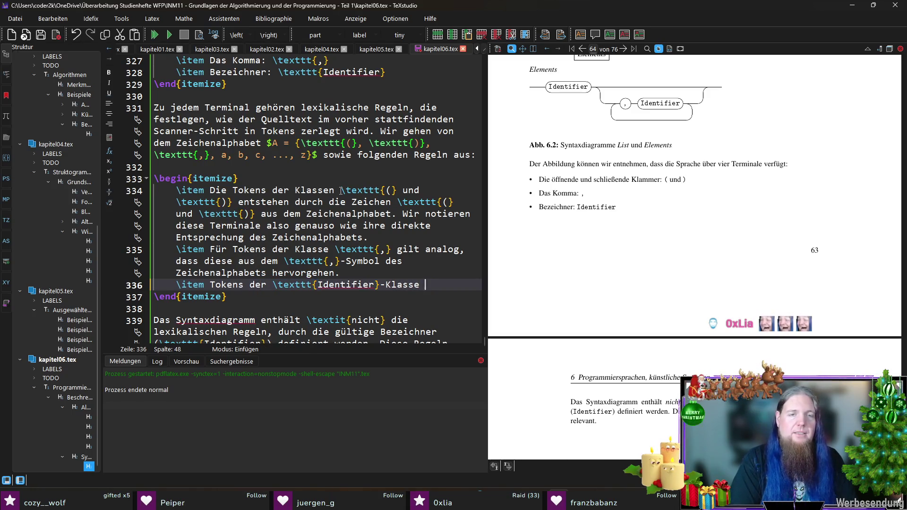
pyautogui.write('ehen aus einem')
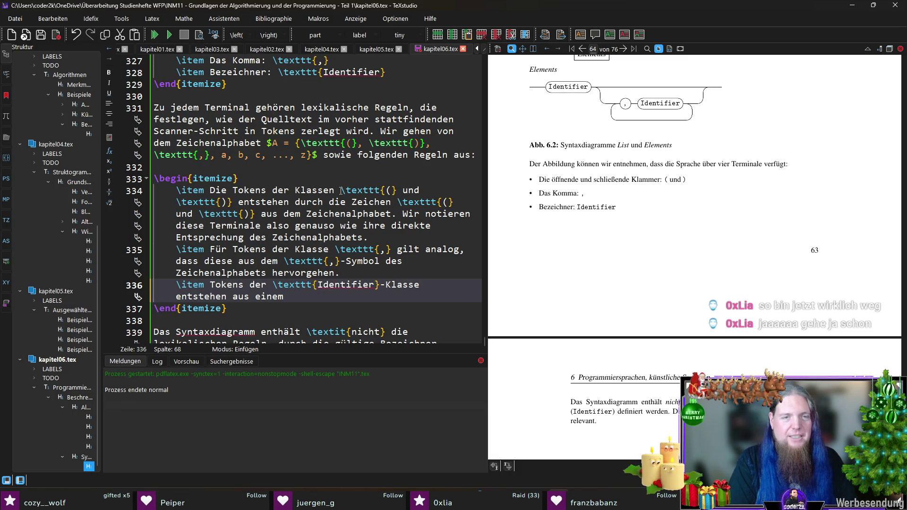
pyautogui.write('oder mehrer')
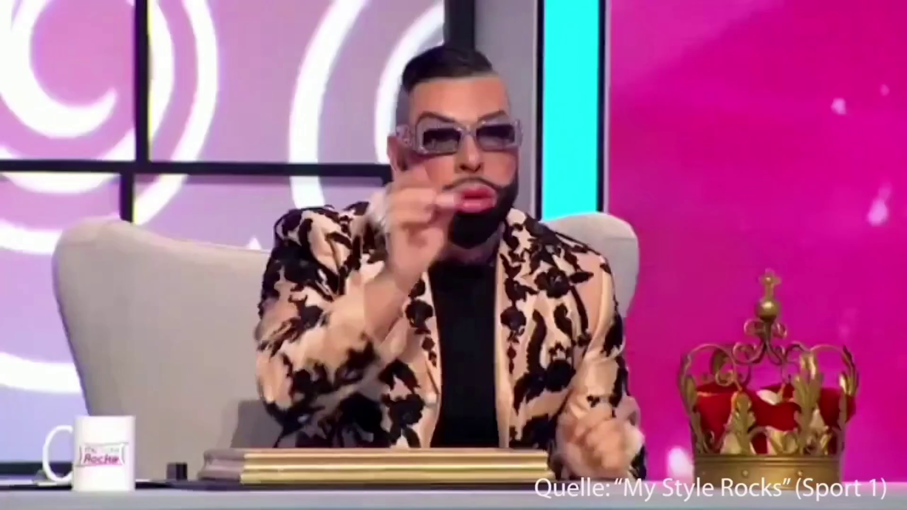
pyautogui.write('en Zeichen ')
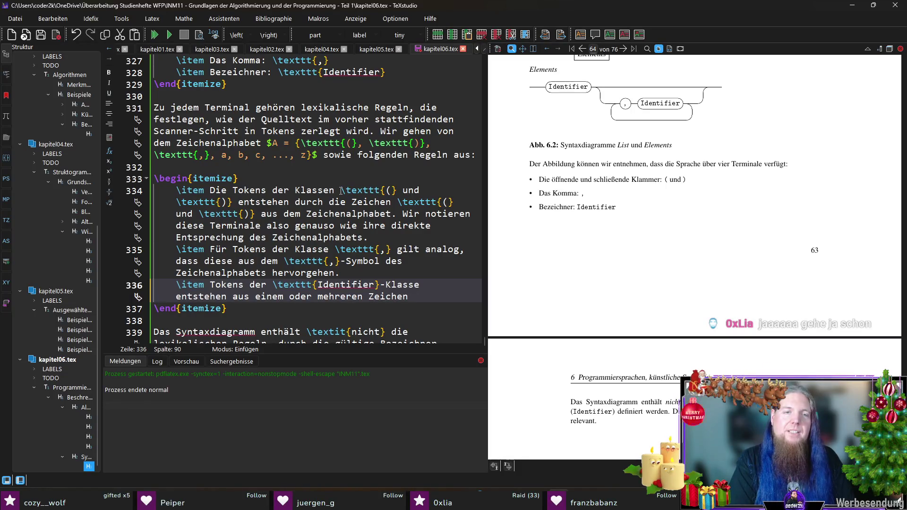
pyautogui.write('der Zeilmenge ')
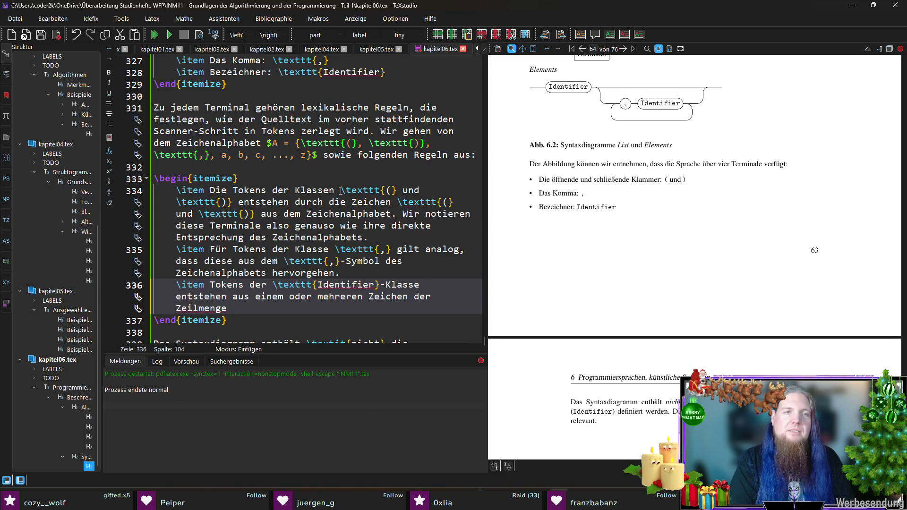
pyautogui.write("$A'")
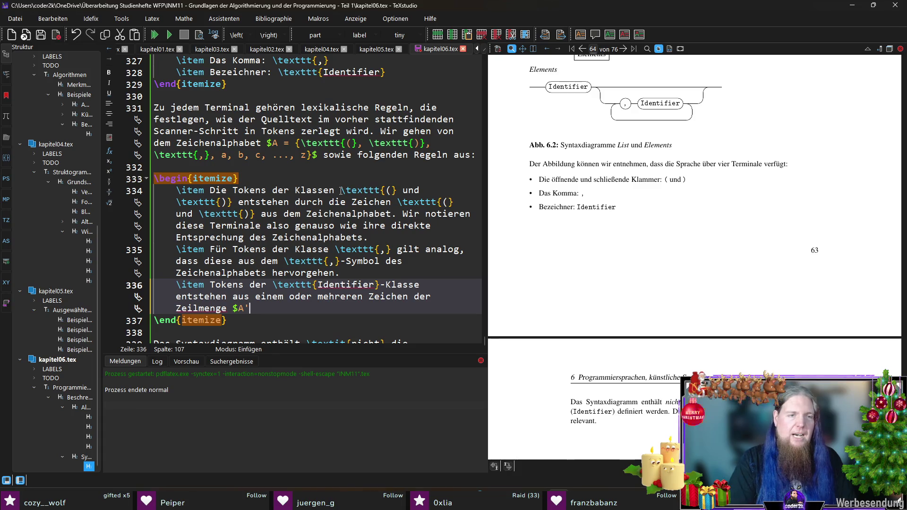
# Define A' as '= {a, b, c, ..., z}$.' by reusing the alphabet set, then save
pyautogui.moveTo(284, 142); pyautogui.dragTo(309, 155)
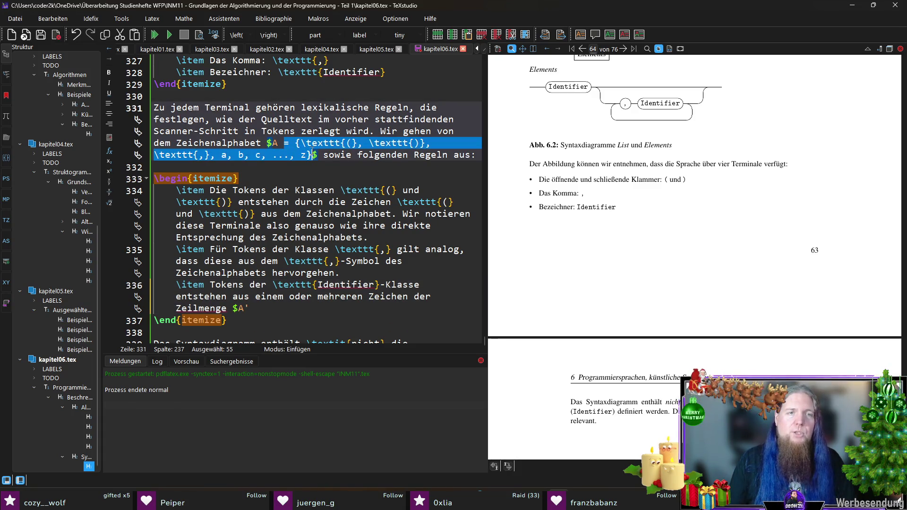
pyautogui.click(264, 307)
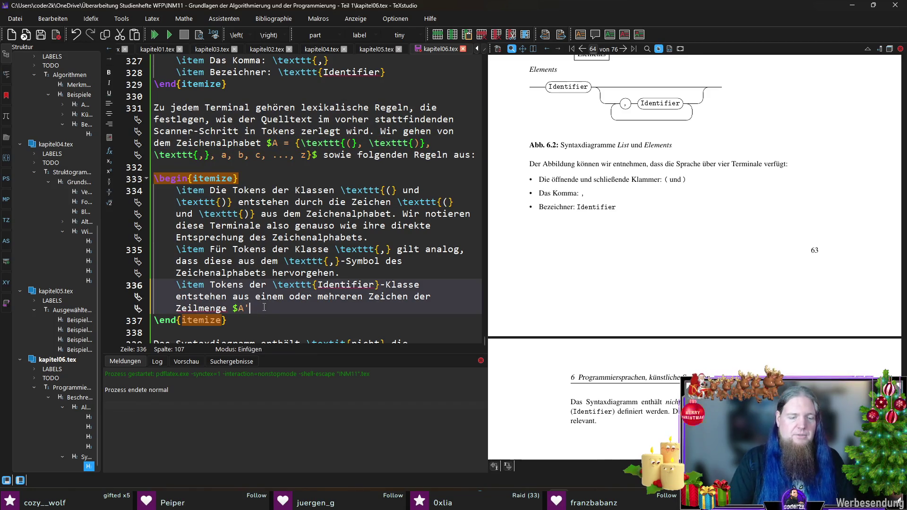
pyautogui.hotkey('ctrl', 'v')
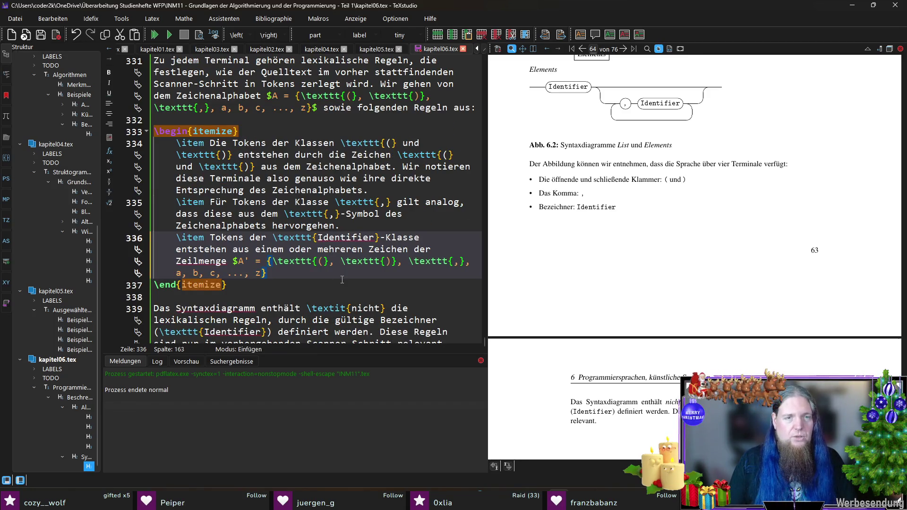
pyautogui.moveTo(273, 260); pyautogui.dragTo(470, 261)
pyautogui.press('Delete')
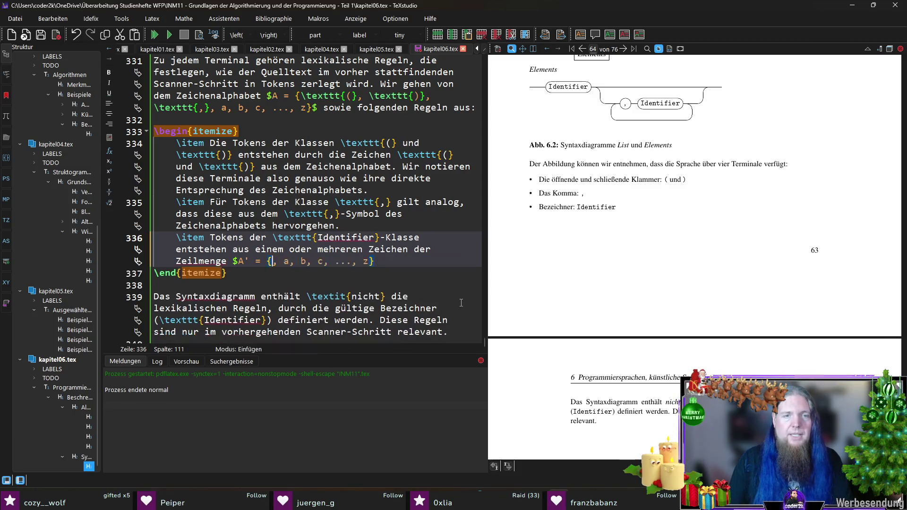
pyautogui.press('Delete')
pyautogui.write('$.')
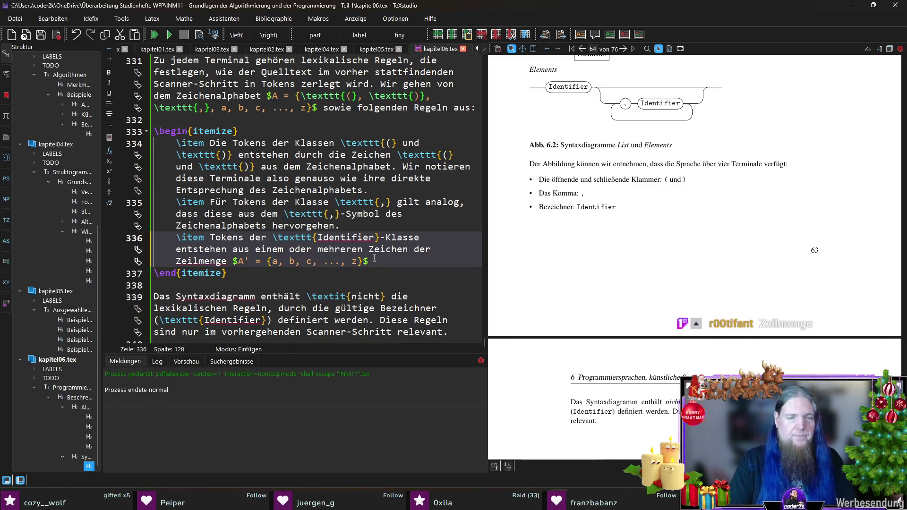
pyautogui.hotkey('ctrl', 's')
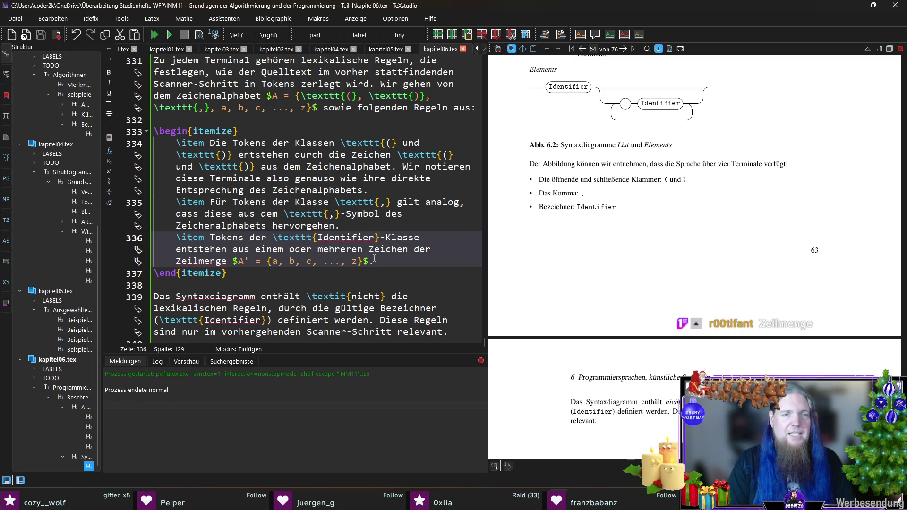
# Correct 'Zeilmenge' to 'Teilmenge' and compile the document to PDF
pyautogui.press('Home')
pyautogui.press('Delete')
pyautogui.write('T')
pyautogui.press('End')
pyautogui.press('F5')
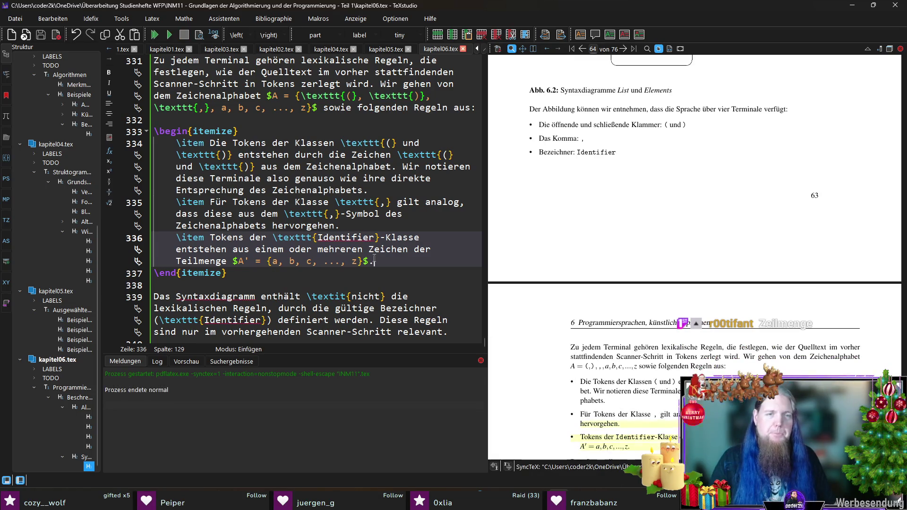
pyautogui.scroll(-3, 564, 292)
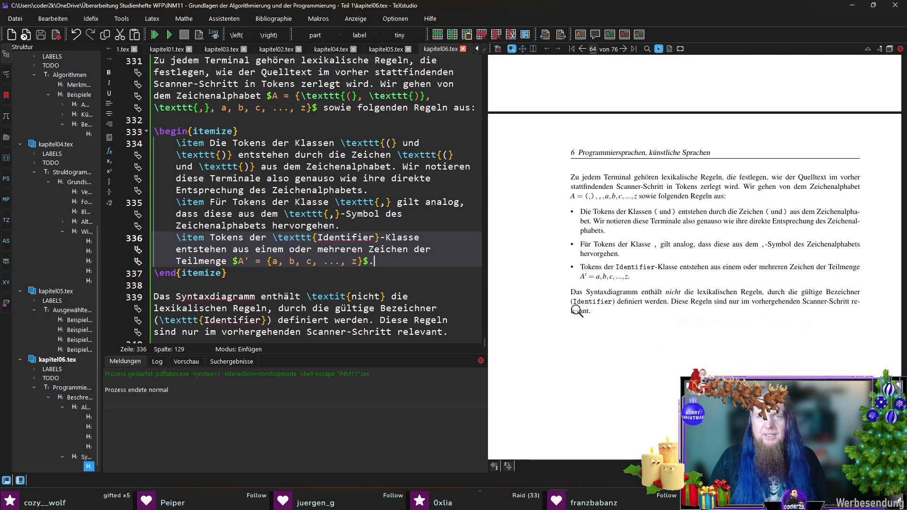
# Wrap the alphabet set A in \left\{ ... \right\} so its braces appear
pyautogui.scroll(1, 565, 291)
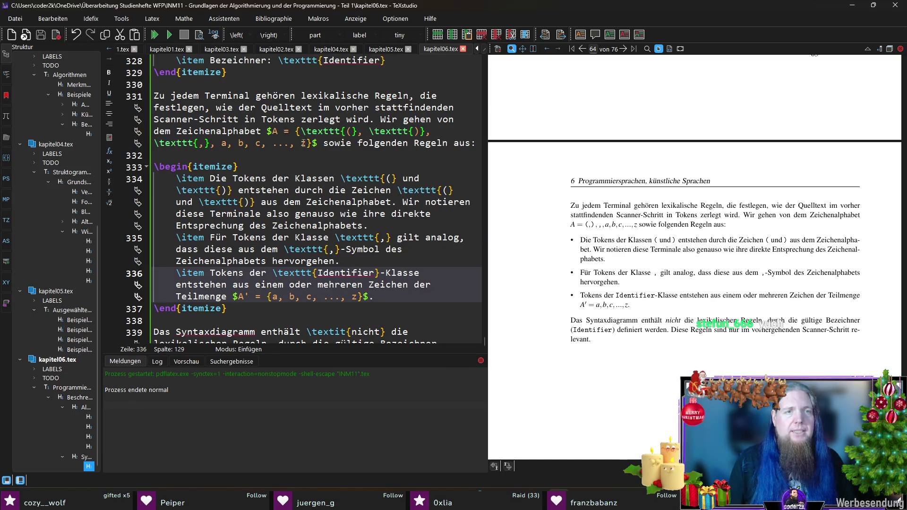
pyautogui.scroll(1, 340, 188)
pyautogui.click(289, 130)
pyautogui.write('\\left\\')
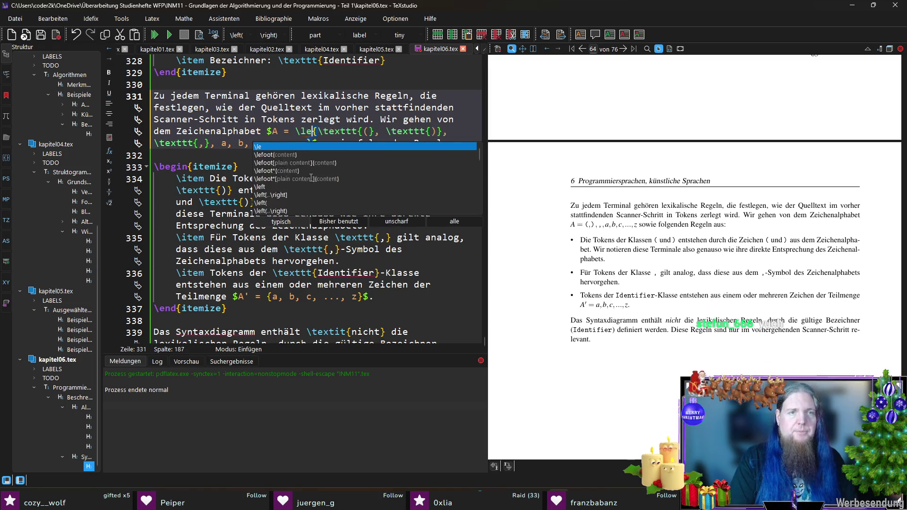
pyautogui.press('Down')
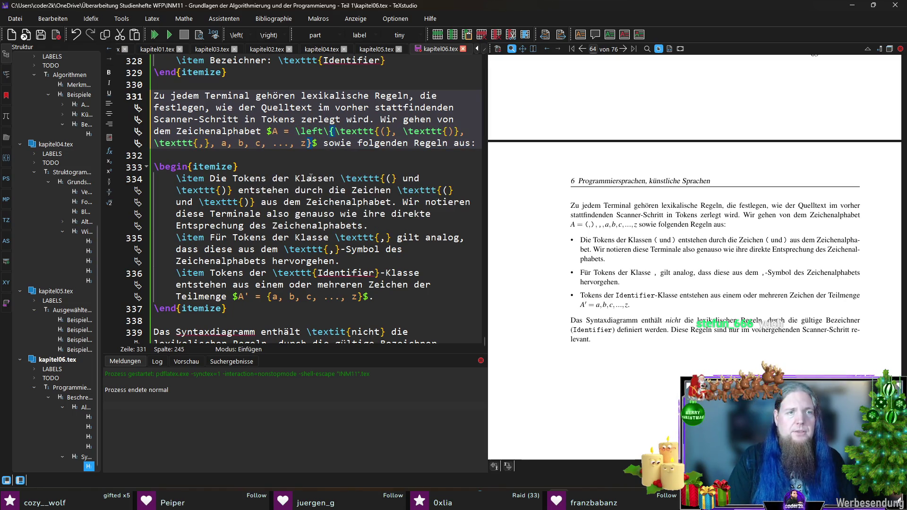
pyautogui.press('Left')
pyautogui.press('Left')
pyautogui.press('Left')
pyautogui.write('\\right\\')
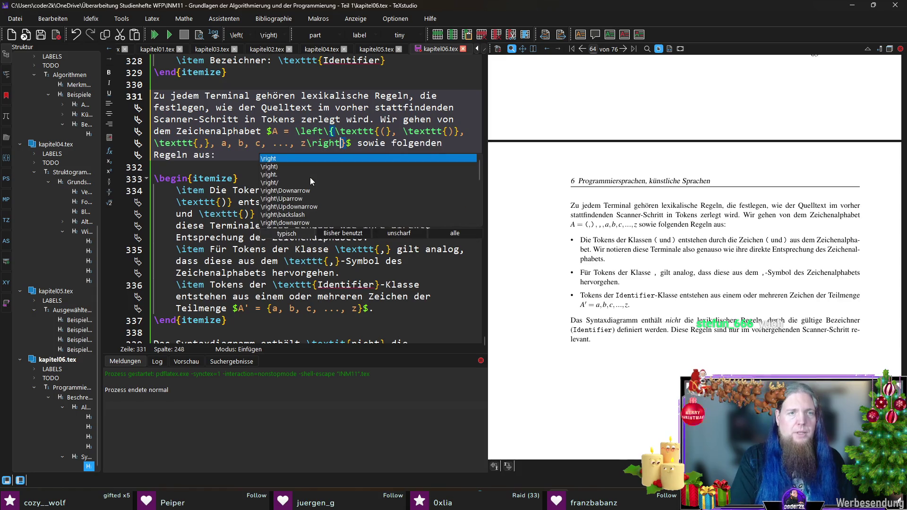
pyautogui.press('Escape')
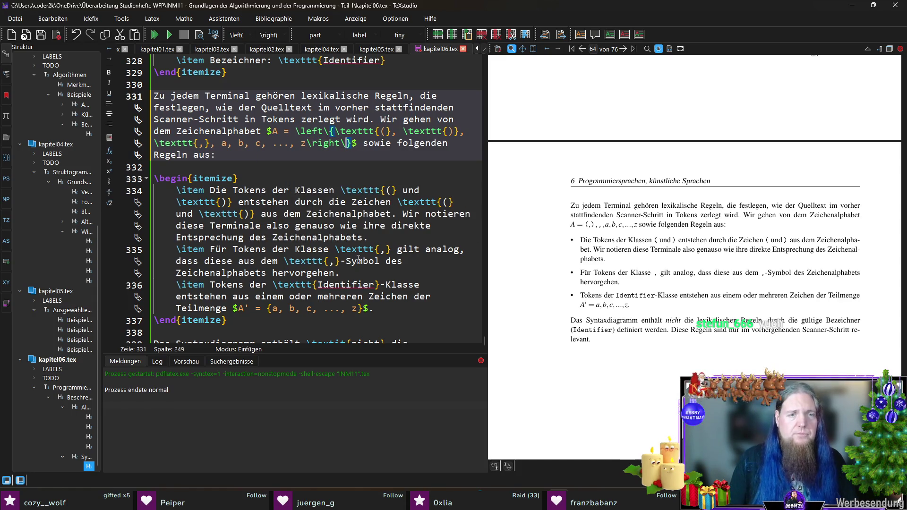
# Wrap the subset A' in \left\{ ... \right\}, compile, and zoom into the PDF to verify the braces
pyautogui.click(267, 309)
pyautogui.write('\\left\\')
pyautogui.press('Escape')
pyautogui.press('End')
pyautogui.press('Left')
pyautogui.press('Left')
pyautogui.press('Left')
pyautogui.write('\\right\\')
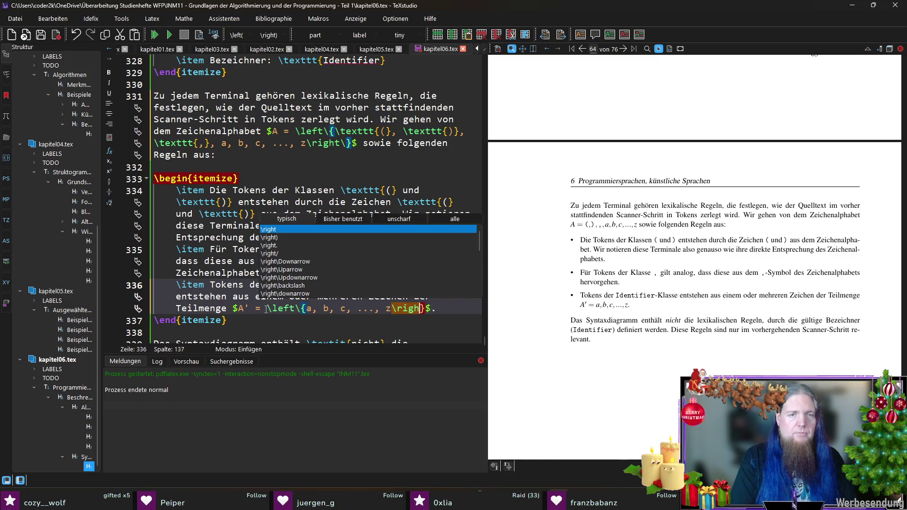
pyautogui.press('Escape')
pyautogui.press('F5')
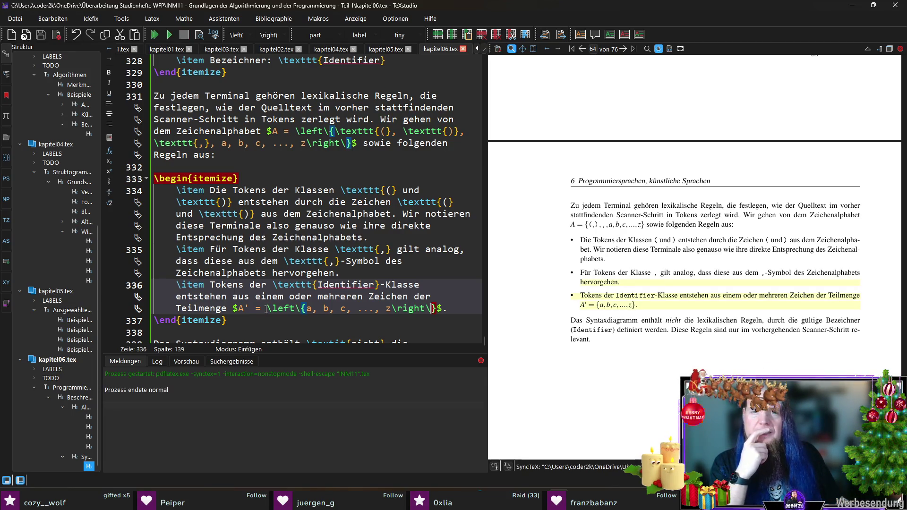
pyautogui.click(803, 221)
pyautogui.moveTo(804, 218)
pyautogui.mouseDown()
pyautogui.moveTo(592, 227)
pyautogui.moveTo(680, 227)
pyautogui.moveTo(594, 225)
pyautogui.moveTo(602, 226)
pyautogui.mouseUp()
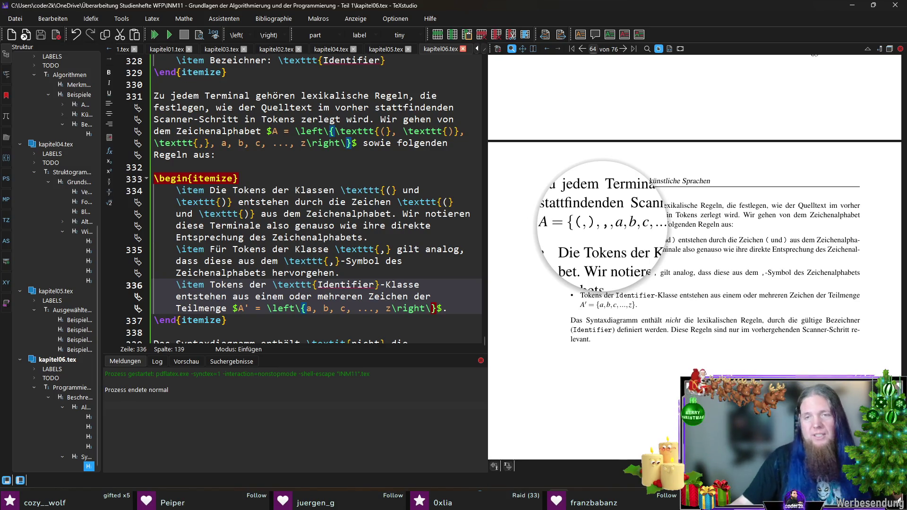
pyautogui.moveTo(602, 226); pyautogui.dragTo(604, 229)
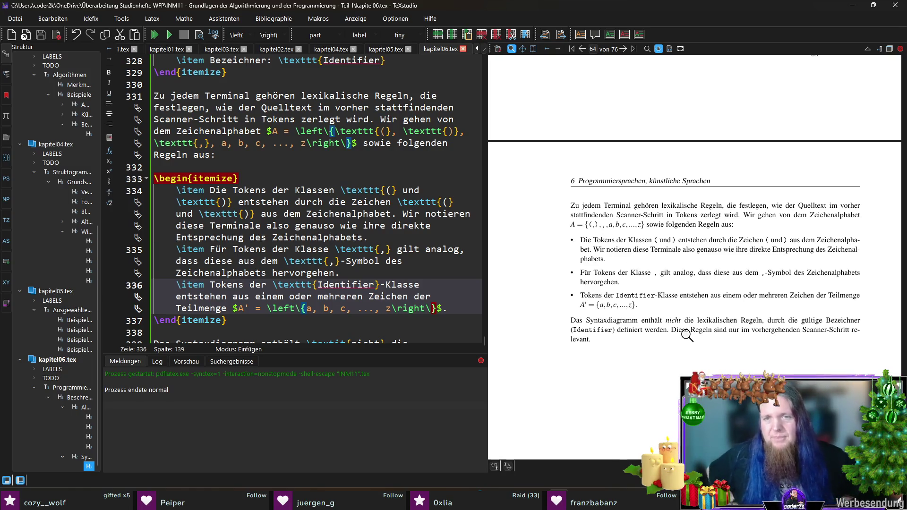
pyautogui.moveTo(603, 225); pyautogui.dragTo(603, 224)
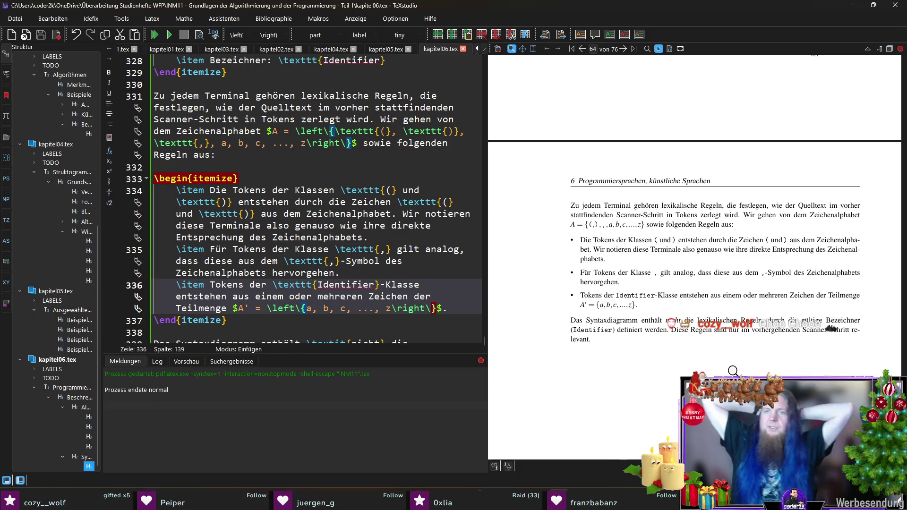
pyautogui.keyDown('ctrl'); pyautogui.click(707, 249); pyautogui.keyUp('ctrl')
# Change 'genauso' to 'genau', save, and pluralise 'Entsprechung' to 'Entsprechungen'
pyautogui.click(335, 225)
pyautogui.press('BackSpace')
pyautogui.press('BackSpace')
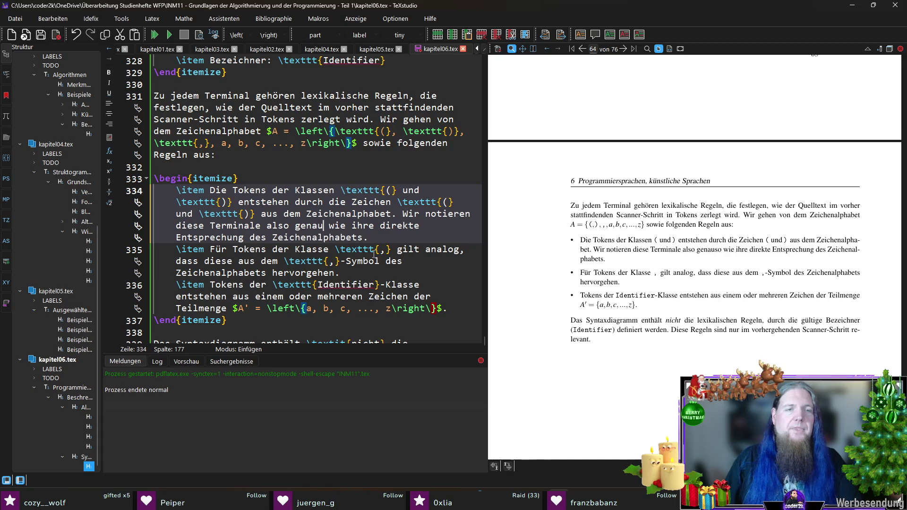
pyautogui.hotkey('ctrl', 's')
pyautogui.click(243, 237)
pyautogui.write('en')
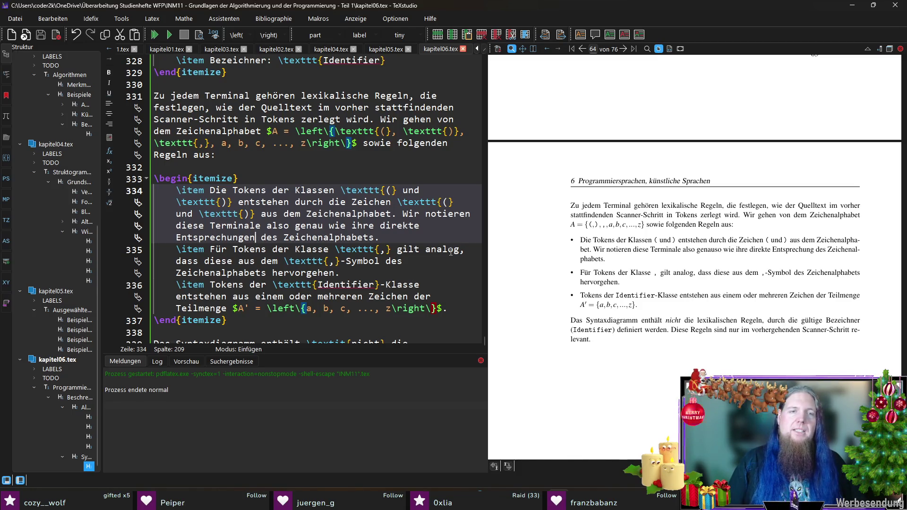
pyautogui.click(370, 276)
pyautogui.scroll(-2, 369, 275)
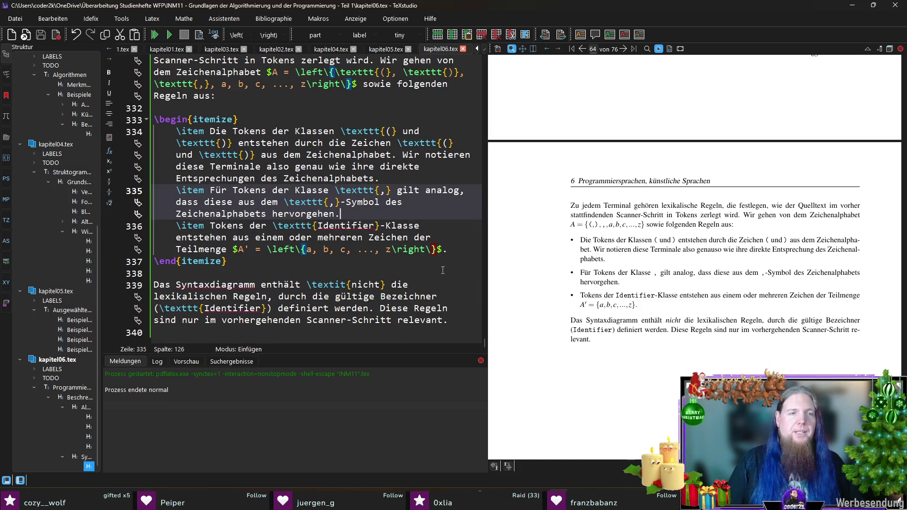
pyautogui.click(328, 262)
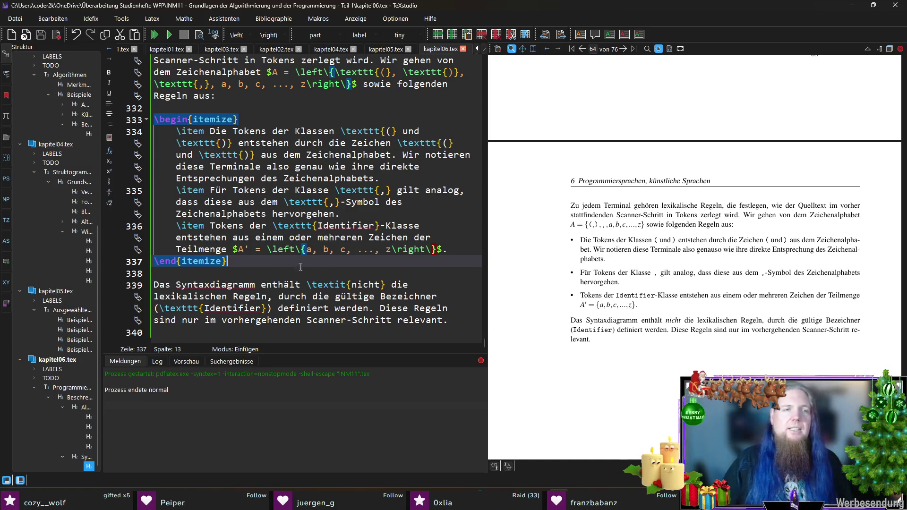
pyautogui.click(442, 250)
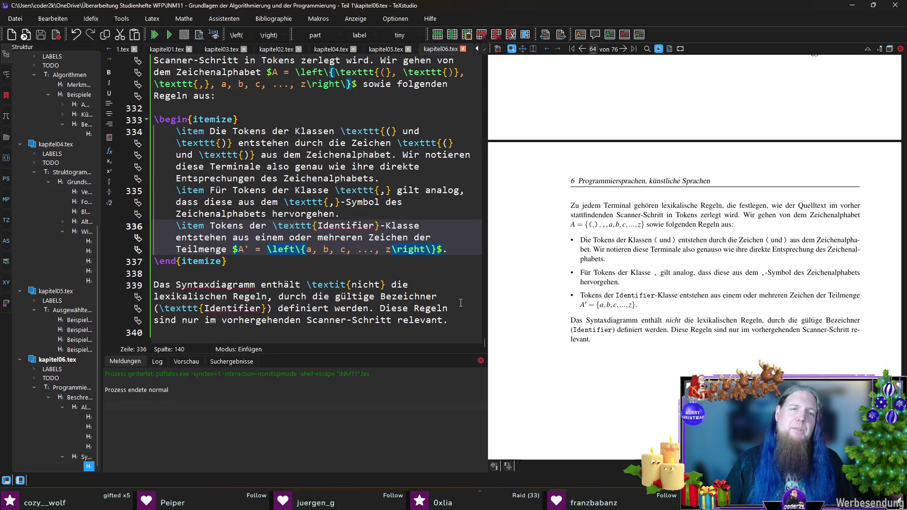
# Insert '$A' \subseteq A$ mit' before the A' definition and recompile the PDF
pyautogui.write('\\subs')
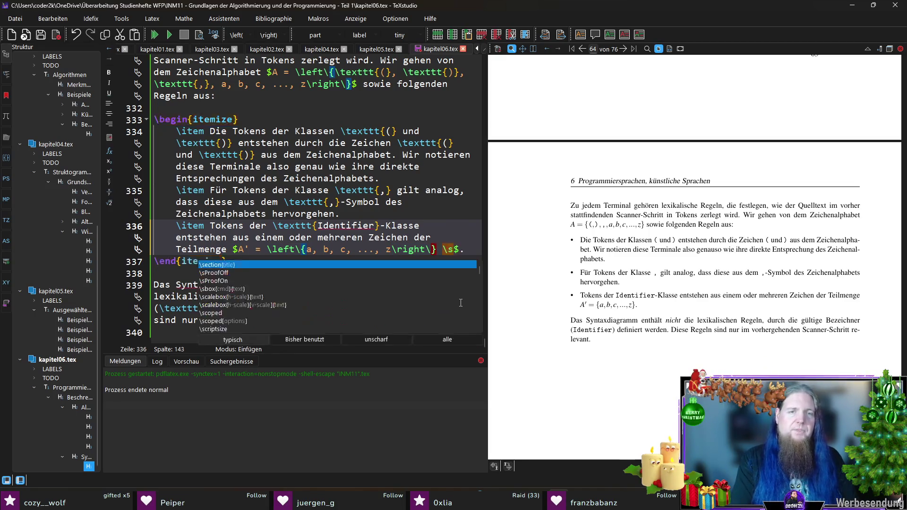
pyautogui.write('et A')
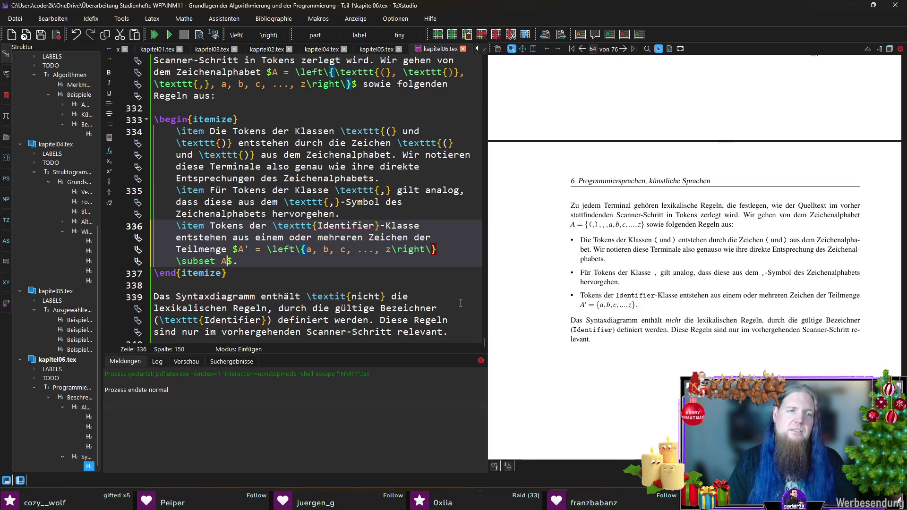
pyautogui.press('Right')
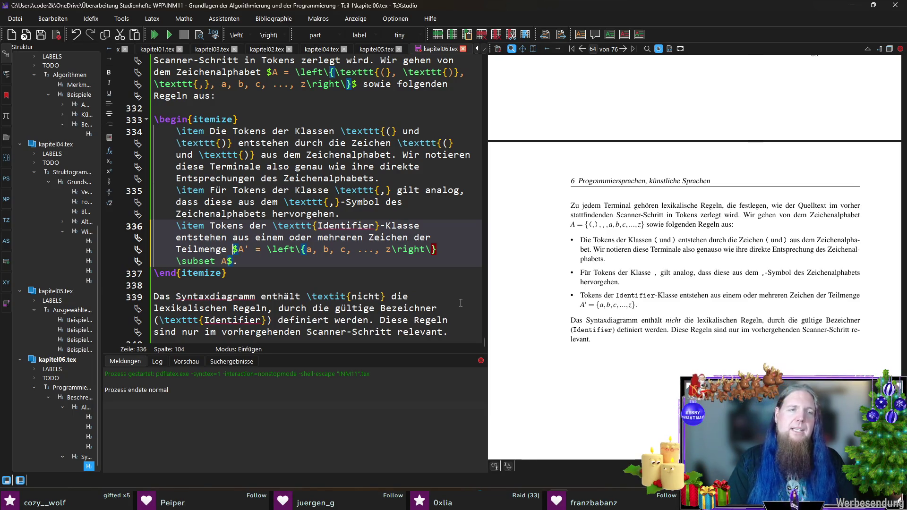
pyautogui.write("$A' \\")
pyautogui.write('subset A$ mi')
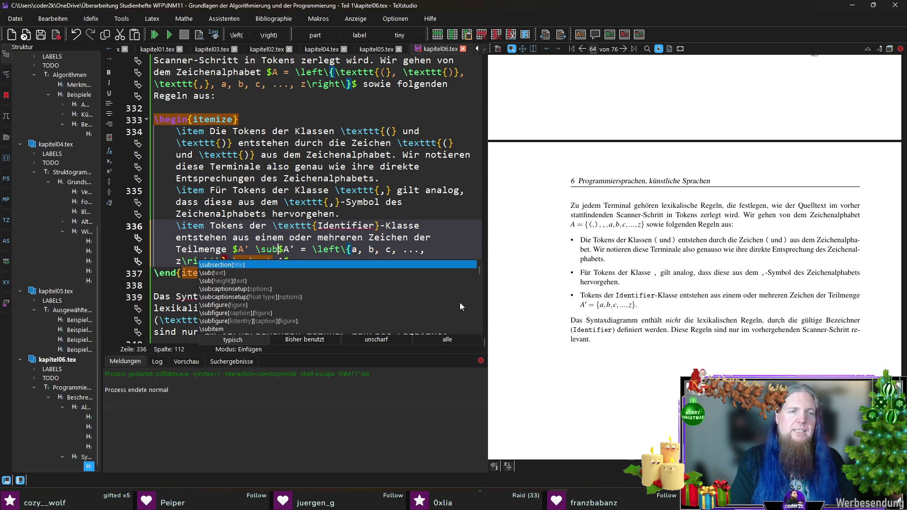
pyautogui.write('t')
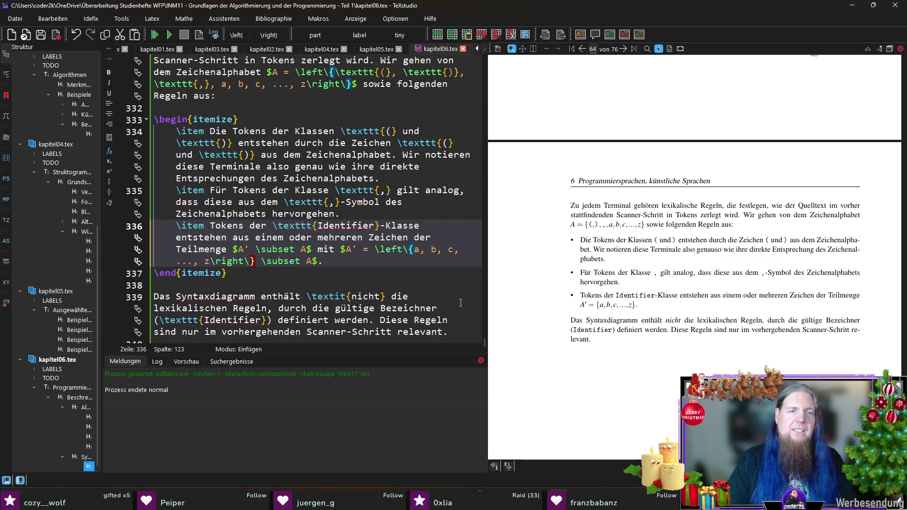
pyautogui.press('End')
pyautogui.press('Left')
pyautogui.press('Left')
pyautogui.press('BackSpace')
pyautogui.press('BackSpace')
pyautogui.press('BackSpace')
pyautogui.press('Up')
pyautogui.press('Right')
pyautogui.press('Right')
pyautogui.press('Right')
pyautogui.write('eq')
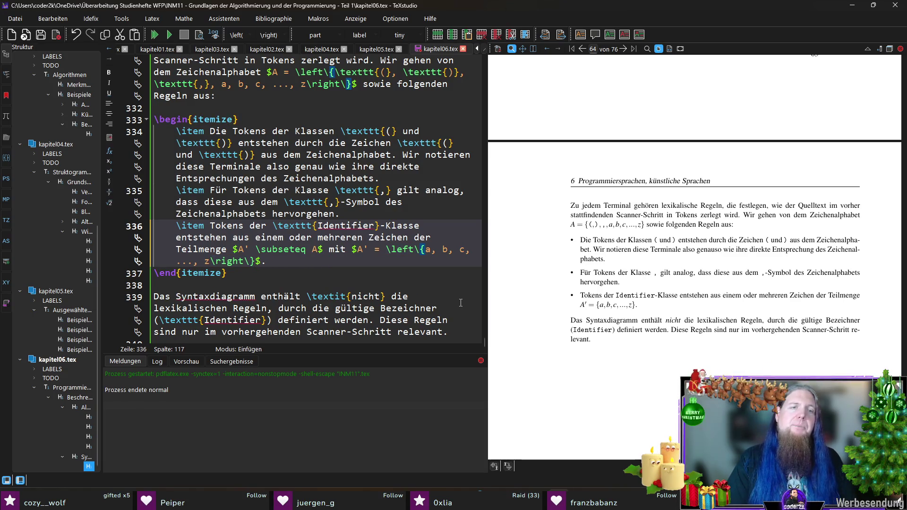
pyautogui.press('End')
pyautogui.press('F5')
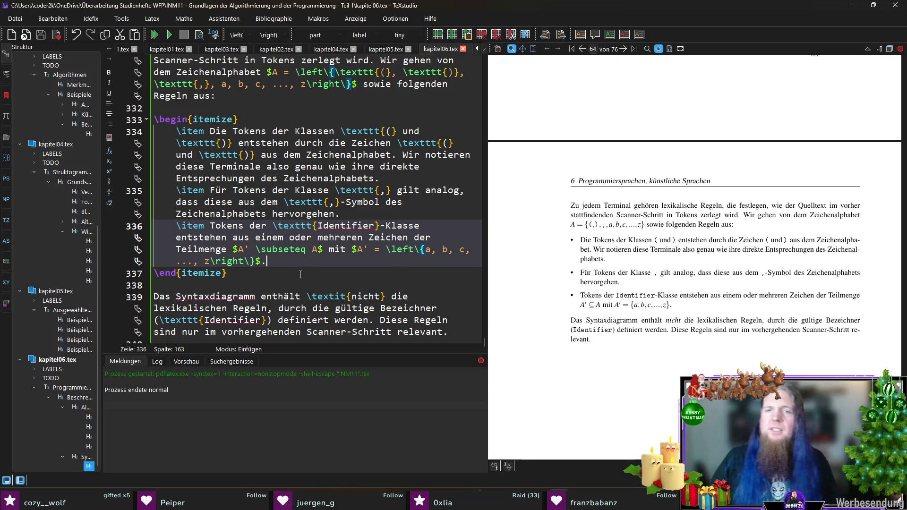
# Replace the old Syntaxdiagramm paragraph with 'Die lexikalischen Regeln sind also \textit{keine} Bestandteile der Syntaxdiagramme, so…'
pyautogui.scroll(-3, 697, 306)
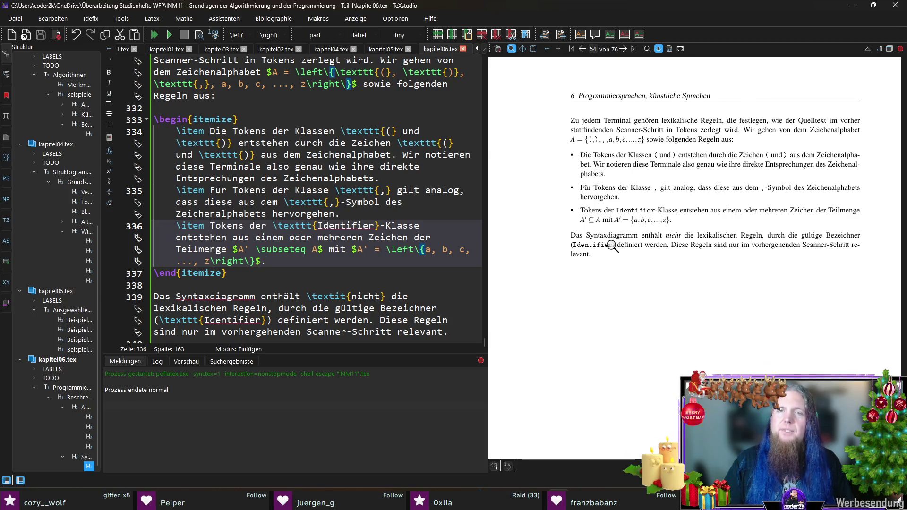
pyautogui.scroll(-1, 304, 277)
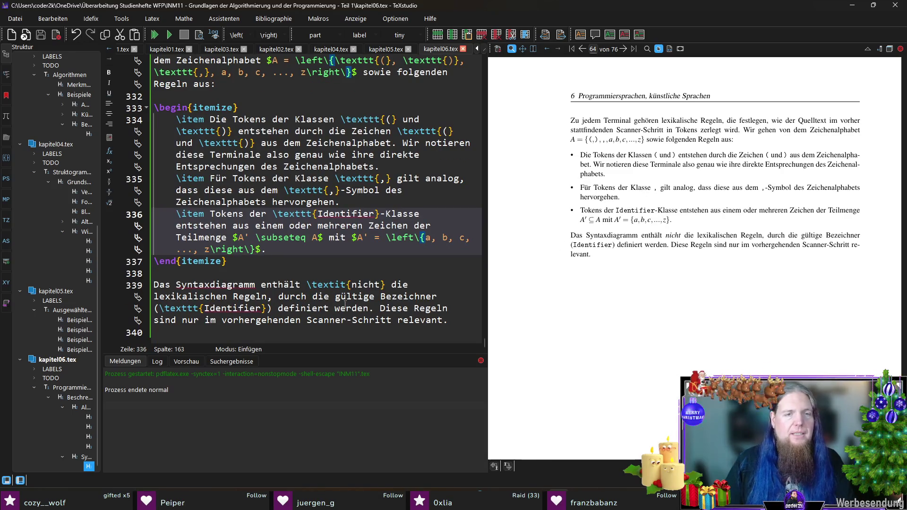
pyautogui.moveTo(210, 272); pyautogui.dragTo(447, 320)
pyautogui.press('BackSpace')
pyautogui.write('Die lexikalischen Regeln sind also \textit{keine} Bestandteile der Syntaxdiagramme, sondern sind nur ')
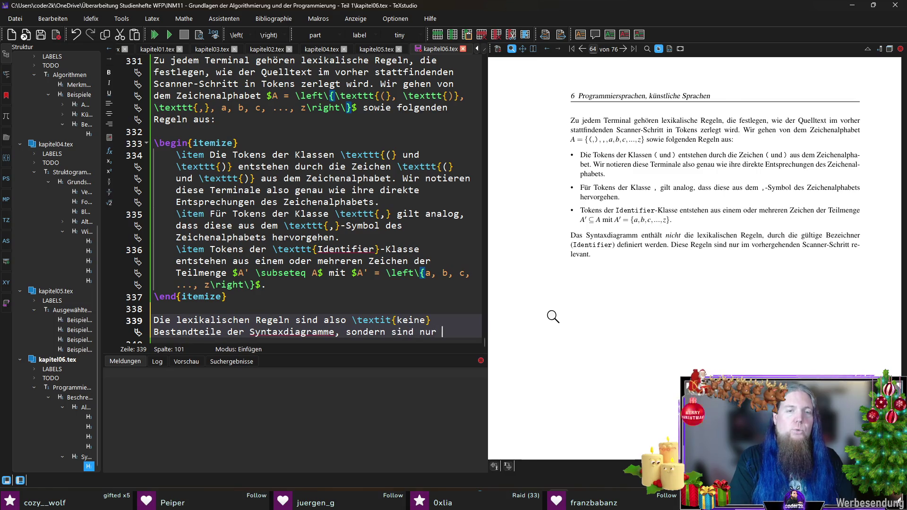
pyautogui.write('im')
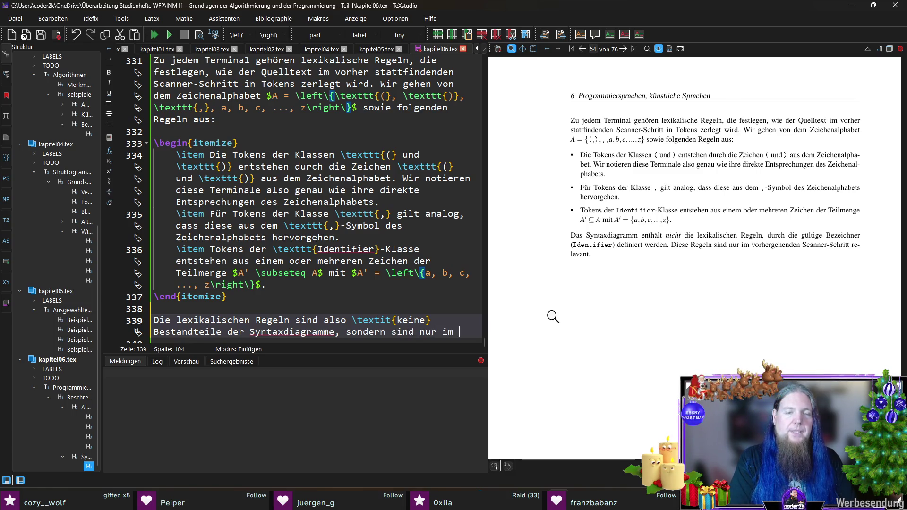
# End the paragraph with 'für die vorher stattfindende Zerlegung des Quelltextes in Tokens relevant.', save and compile
pyautogui.press('BackSpace')
pyautogui.press('BackSpace')
pyautogui.write('für die ')
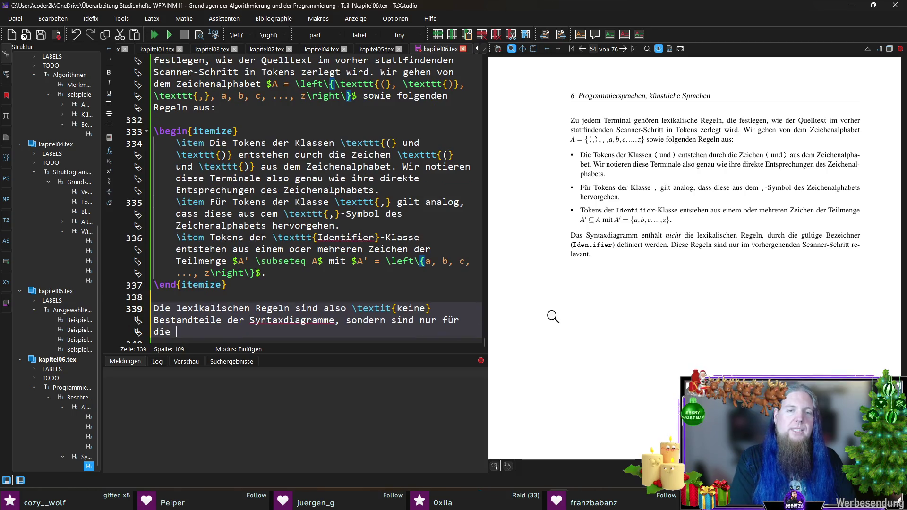
pyautogui.write('vorher')
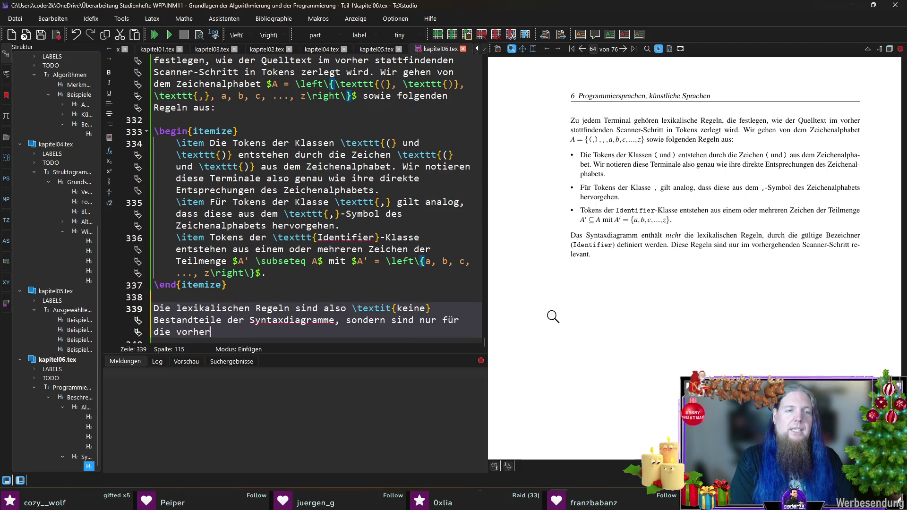
pyautogui.write(' stattfindende ')
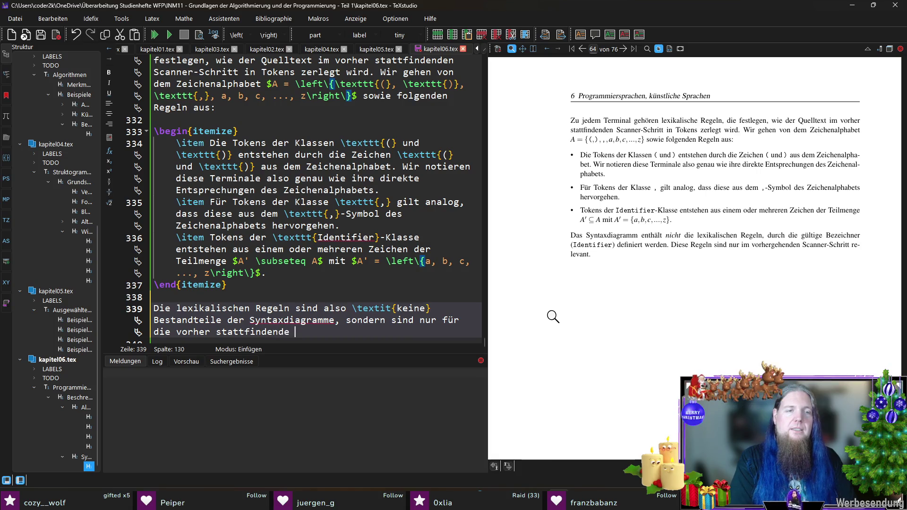
pyautogui.write('Zerlegung des Qu')
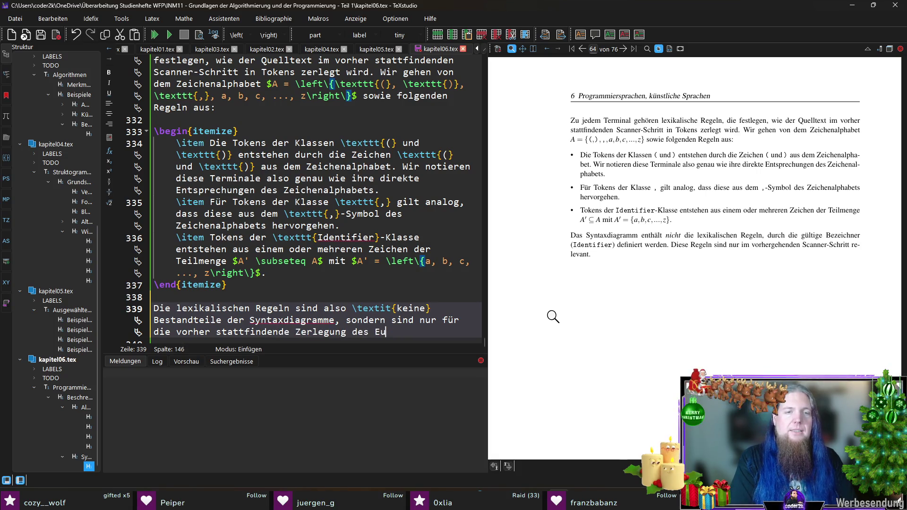
pyautogui.write('elltextes')
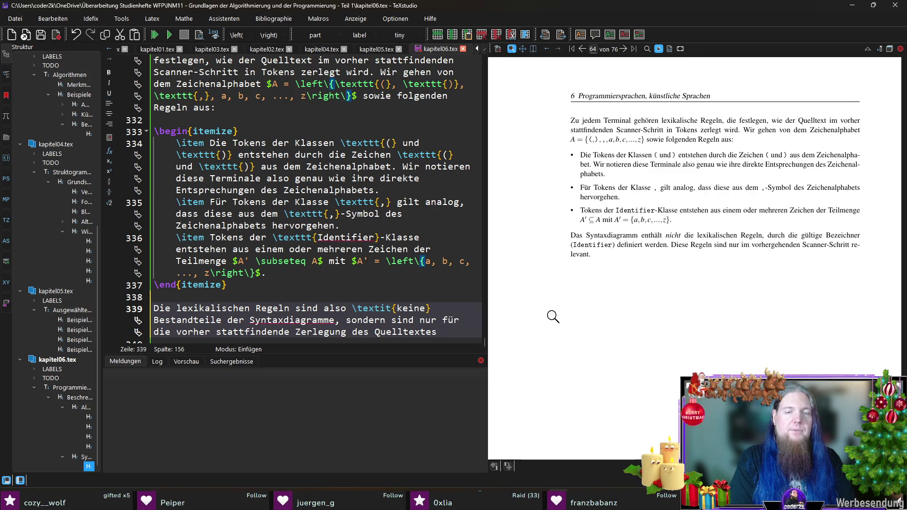
pyautogui.write(' in Tokens rel')
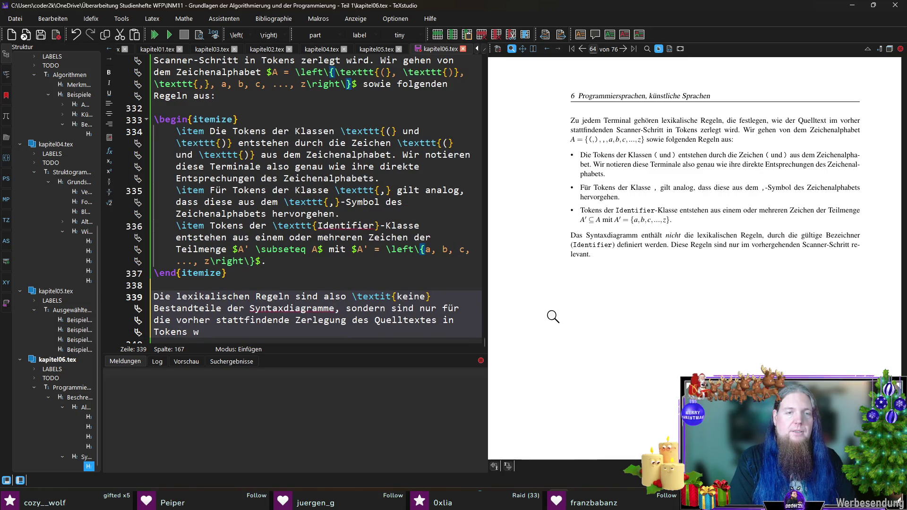
pyautogui.write('evant.')
pyautogui.hotkey('ctrl', 's')
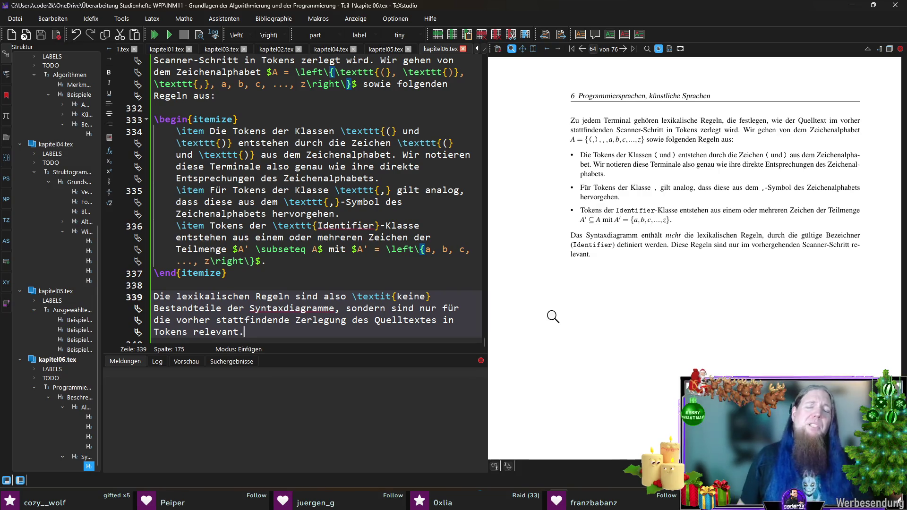
pyautogui.press('F5')
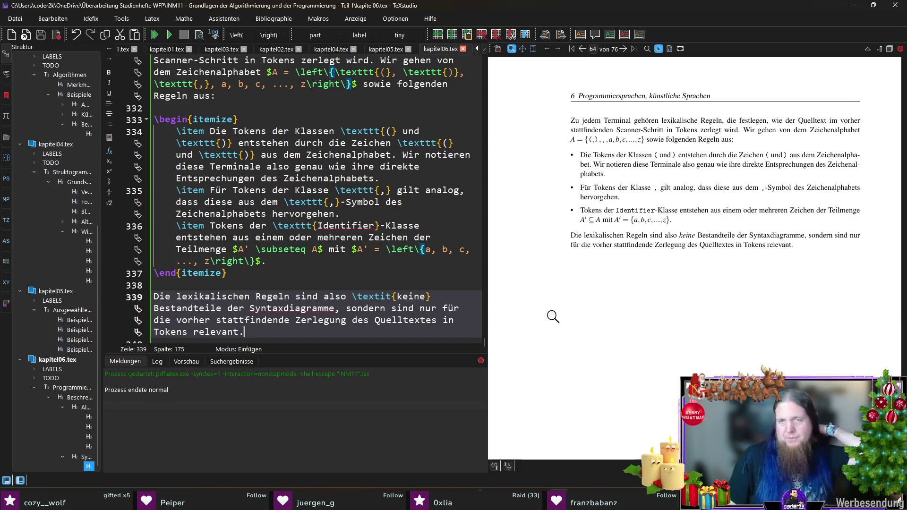
pyautogui.scroll(-1, 290, 327)
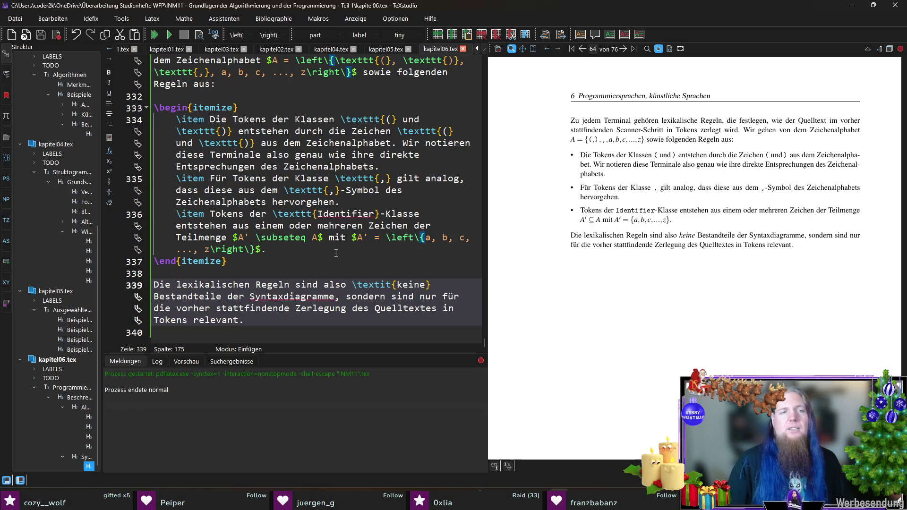
pyautogui.click(289, 328)
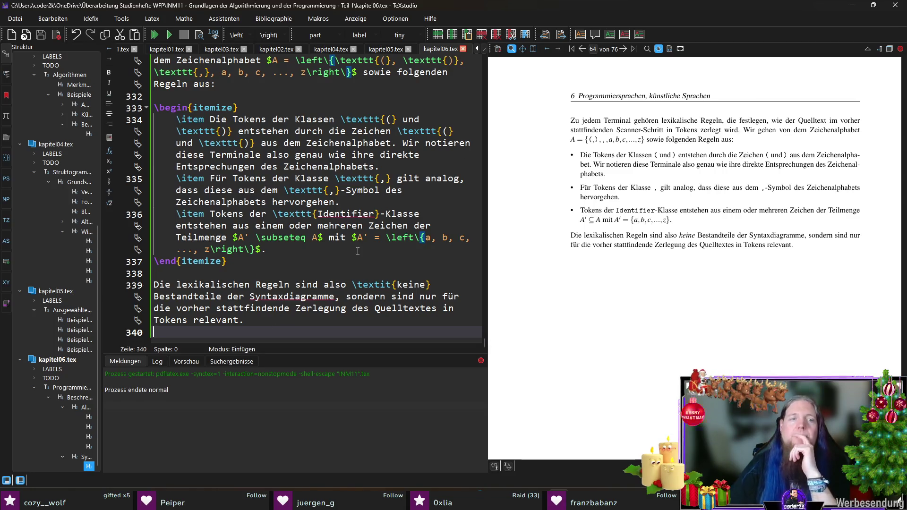
pyautogui.press('Return')
# Start line 341 with 'Ein Satz der Sprache \textit{List'
pyautogui.write('Ein s')
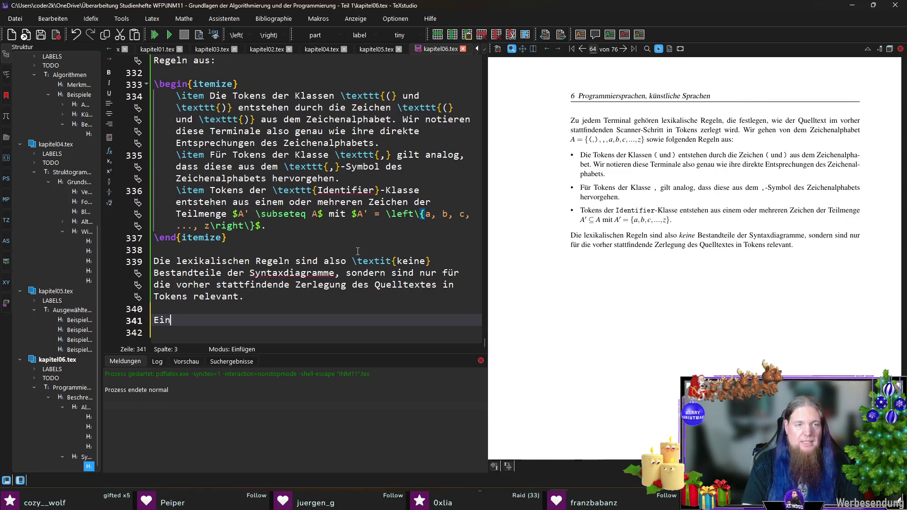
pyautogui.press('BackSpace')
pyautogui.write('S')
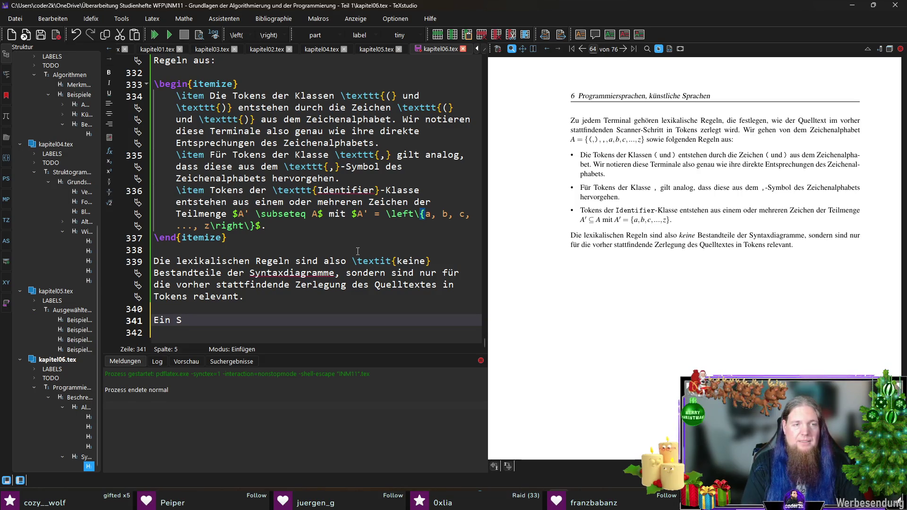
pyautogui.write('atz der Sprach')
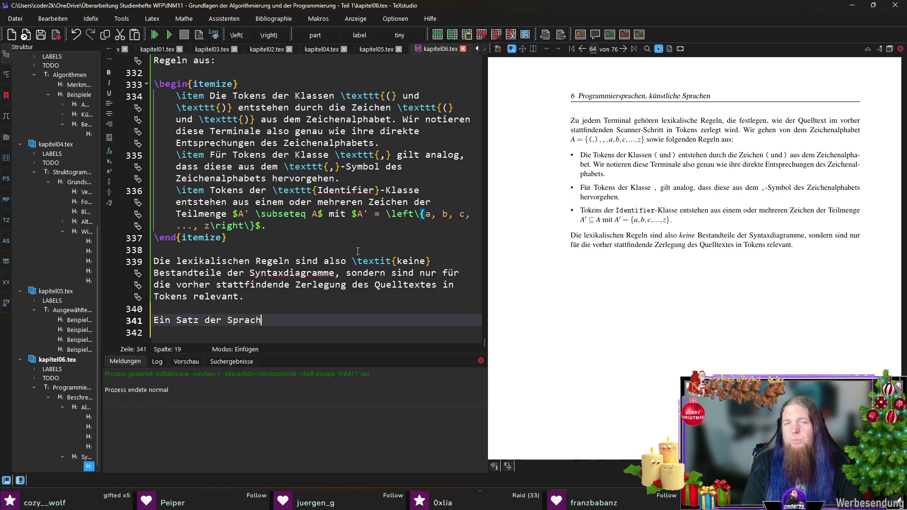
pyautogui.write('e \textit{List')
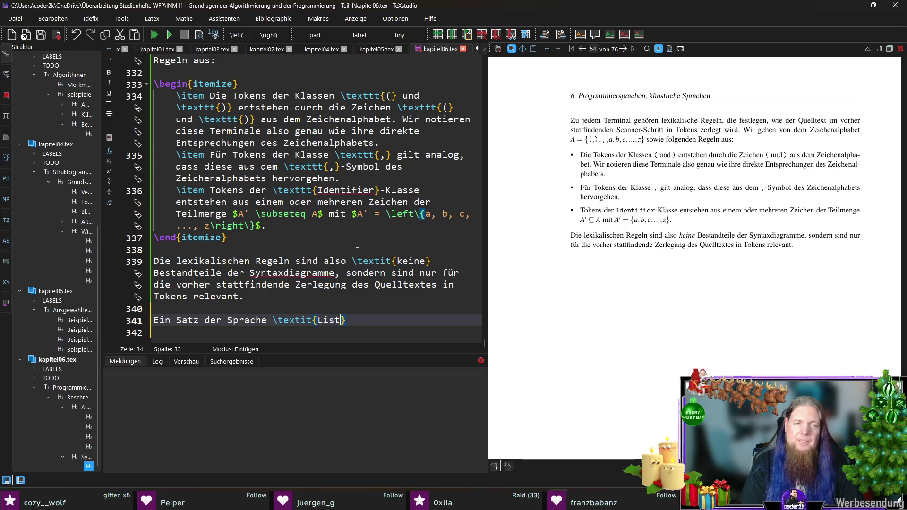
# Replace 'Sprache \textit{List}' with 'durch Abb. \ref{fig:syntaxdiagramme-list-und-elements} definierten Sprache'
pyautogui.press('End')
pyautogui.hotkey('shift', 'Home')
pyautogui.hotkey('shift', 'Right')
pyautogui.hotkey('shift', 'Right')
pyautogui.hotkey('shift', 'Right')
pyautogui.hotkey('shift', 'Right')
pyautogui.hotkey('shift', 'Right')
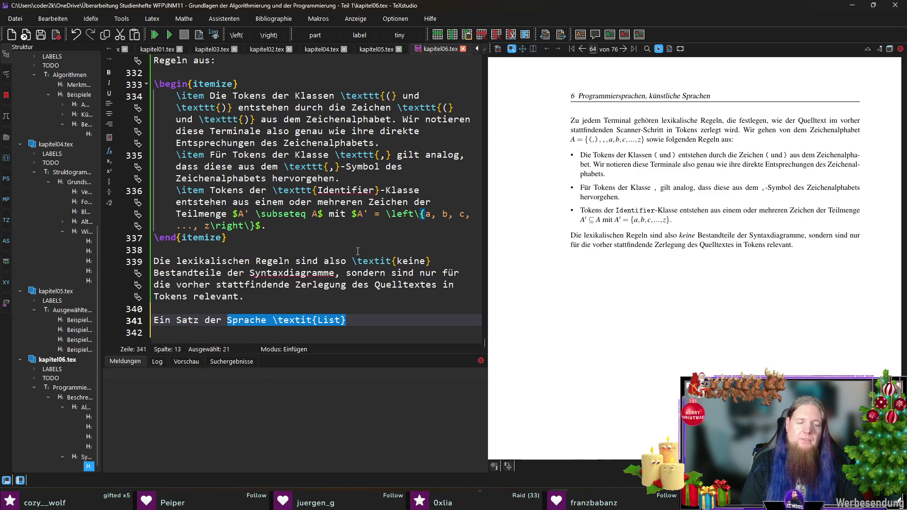
pyautogui.write('durch Abb.')
pyautogui.write(' \ref{fig:syn')
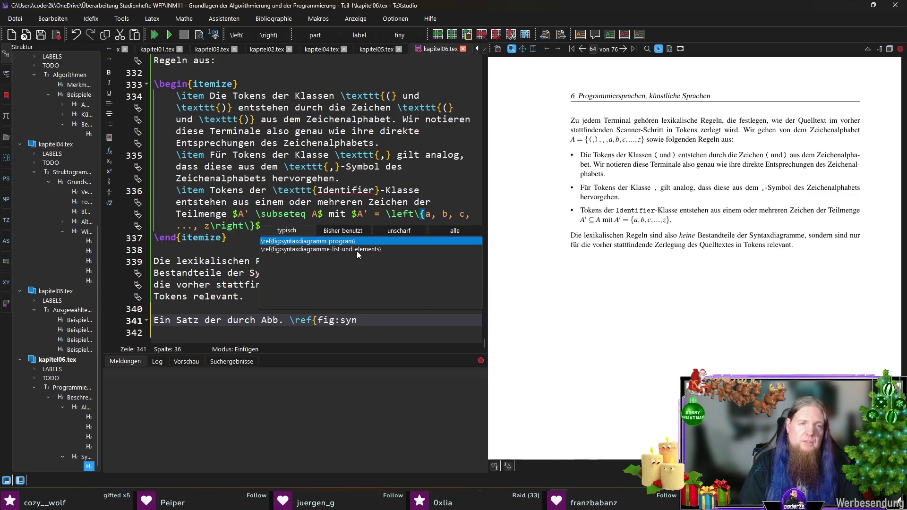
pyautogui.click(357, 250)
pyautogui.write('definierten Sprache')
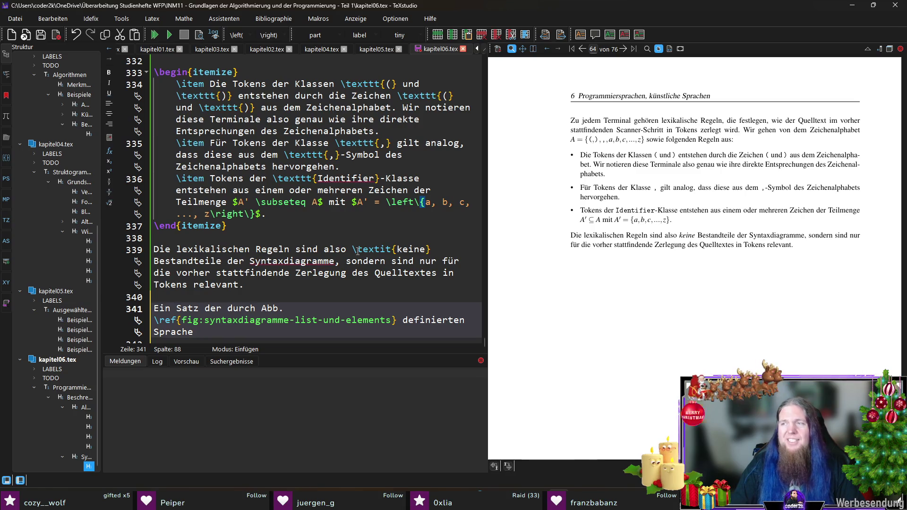
pyautogui.press('Up')
pyautogui.press('Up')
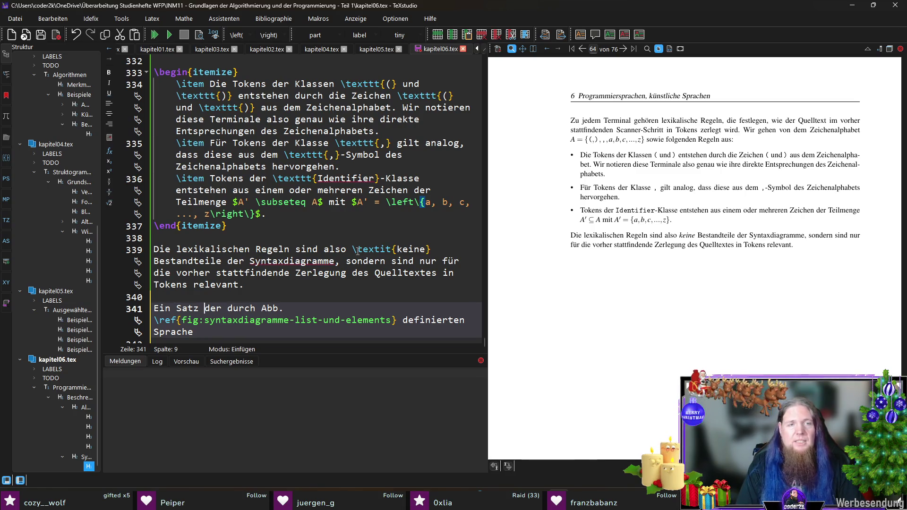
# Name the sentence $Z$, end it with 'kann nur aus Zeichen des Tokenalphabets gebildet werden.', and add a new line
pyautogui.write('$Z$ ')
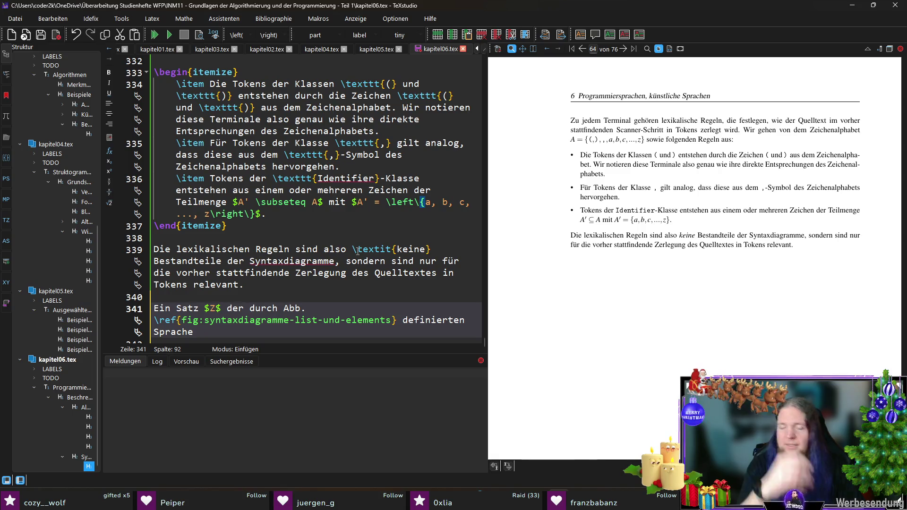
pyautogui.write('kann nur aus')
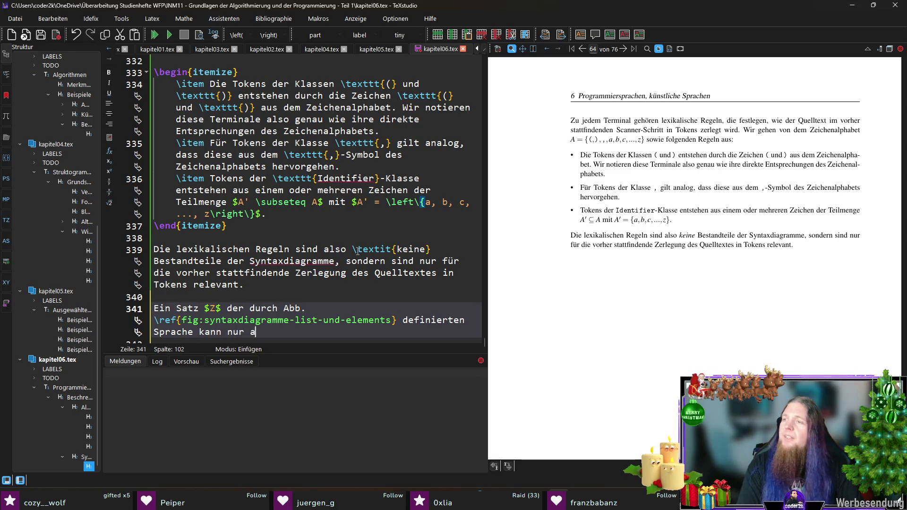
pyautogui.write(' Zei')
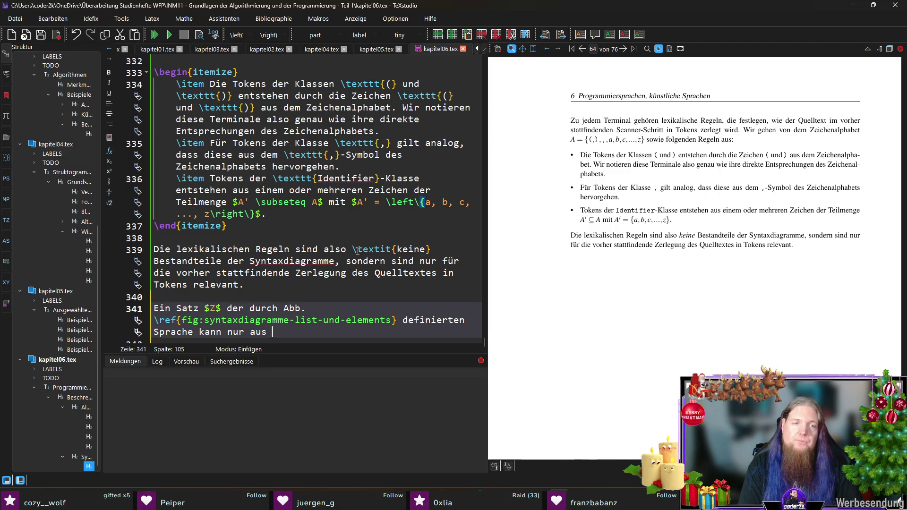
pyautogui.write('chen de')
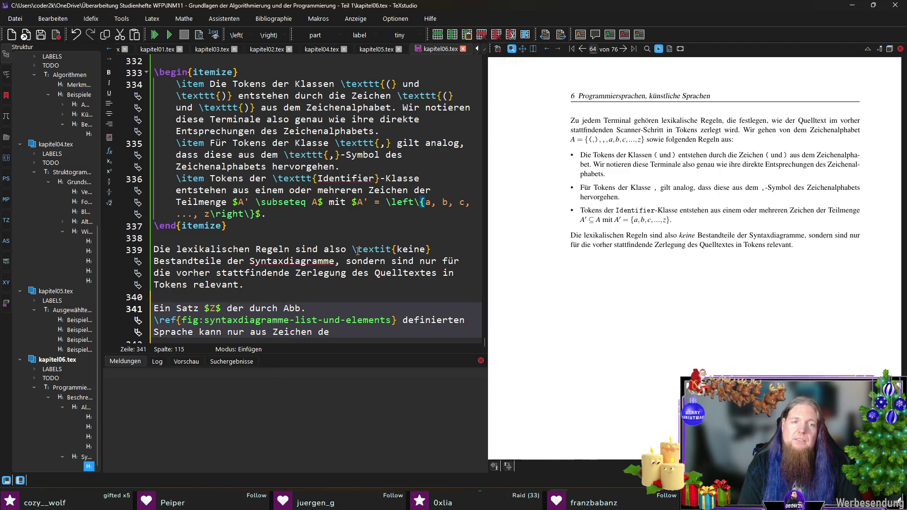
pyautogui.write('s Tokenalphabets ')
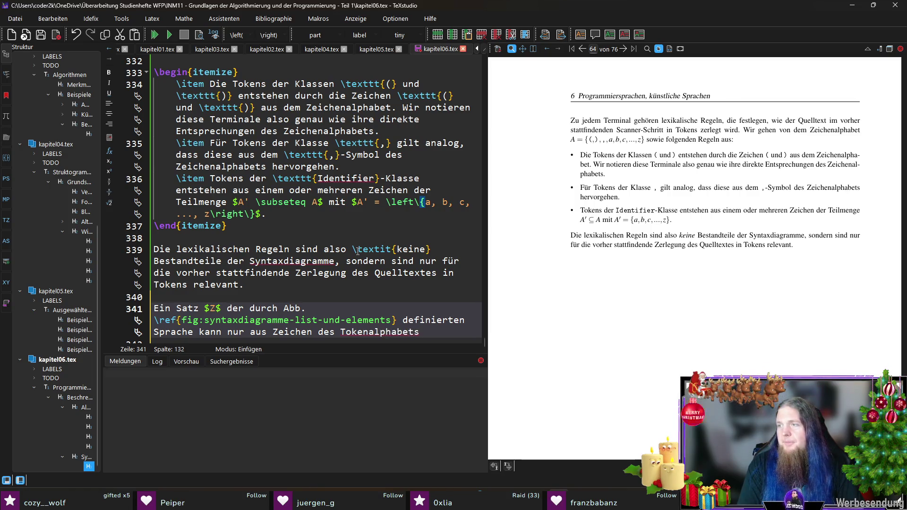
pyautogui.write('geb')
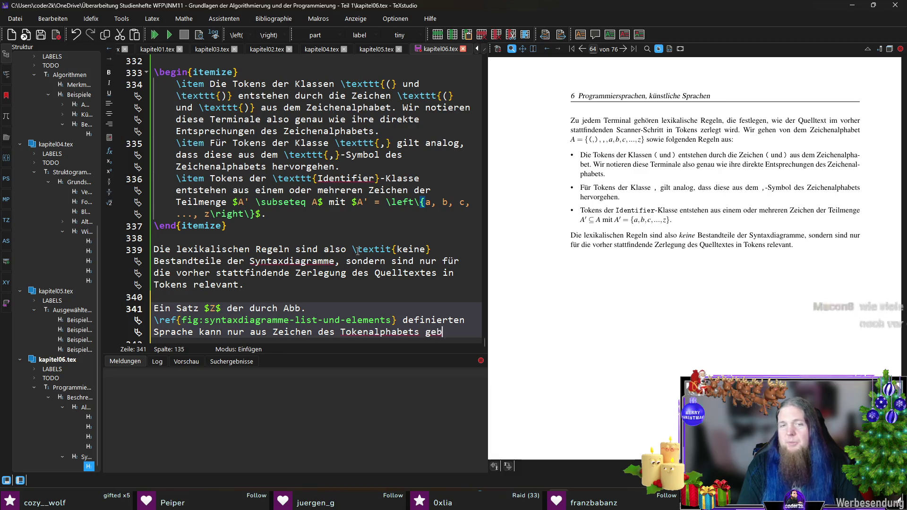
pyautogui.write('ildet werden.')
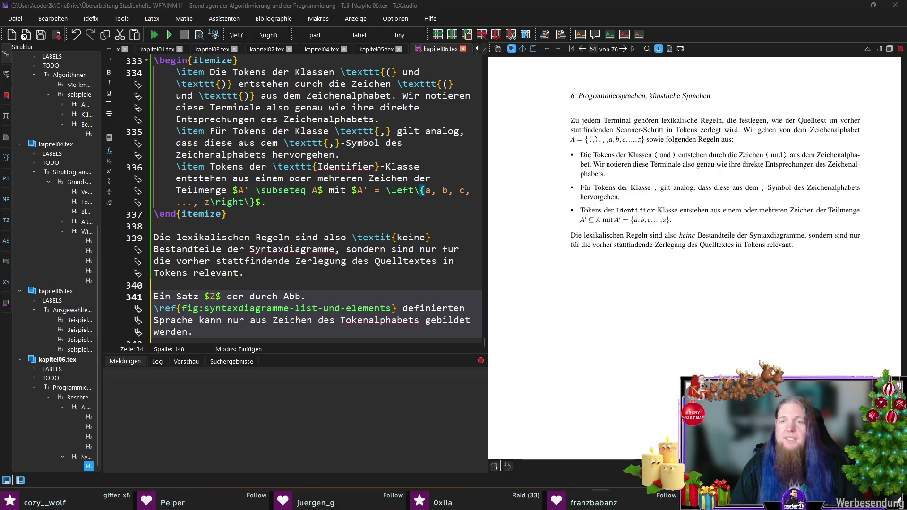
pyautogui.click(718, 17)
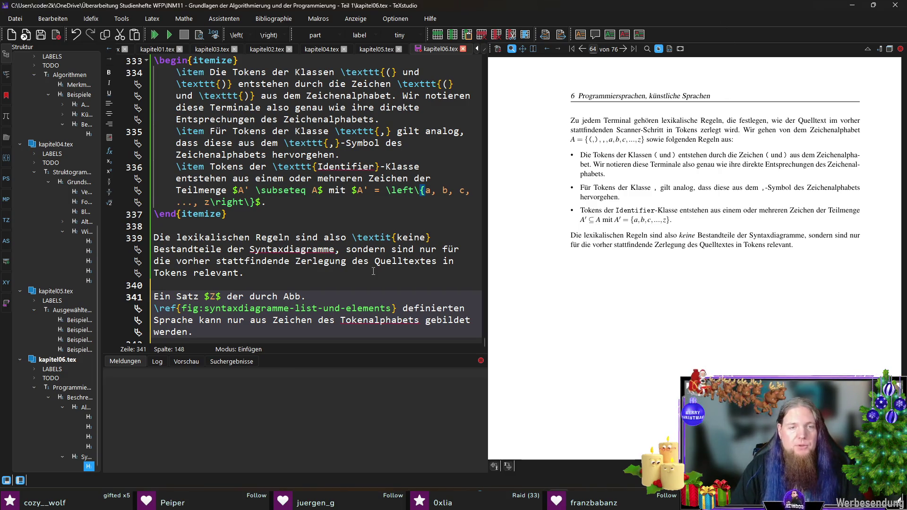
pyautogui.press('Return')
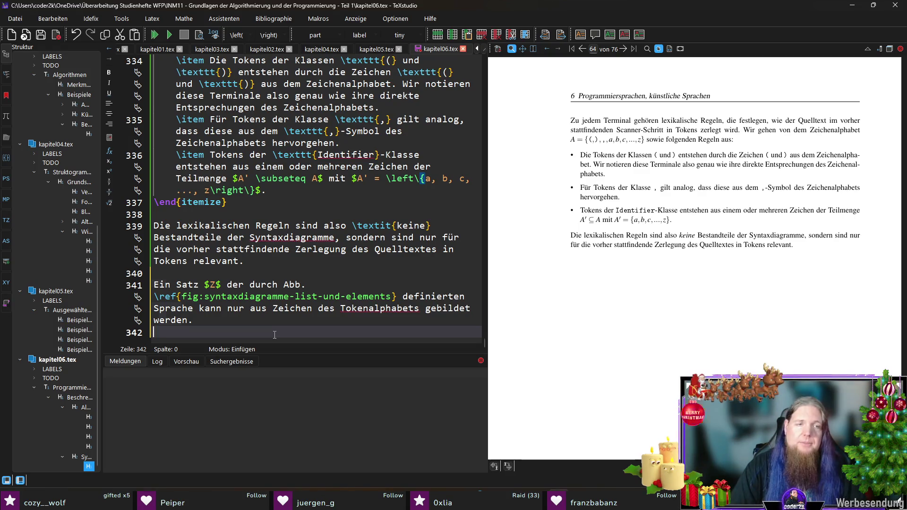
# Append 'Durch das Anfügen von einzelnen Zeichen bzw. Tokens an die anfangs leere Ausgangszeichenfolge $Z$ … entsteht ein syntaktisch korrekter Satz.'
pyautogui.press('BackSpace')
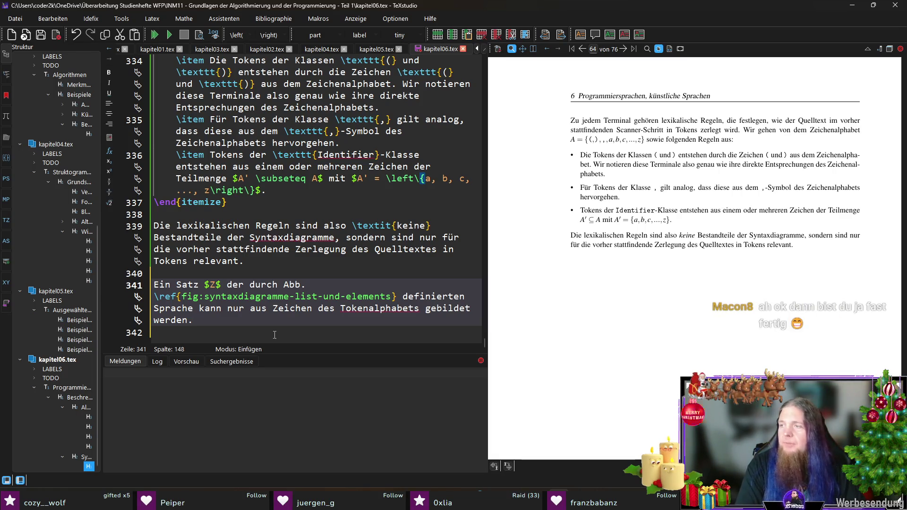
pyautogui.write(' Durch')
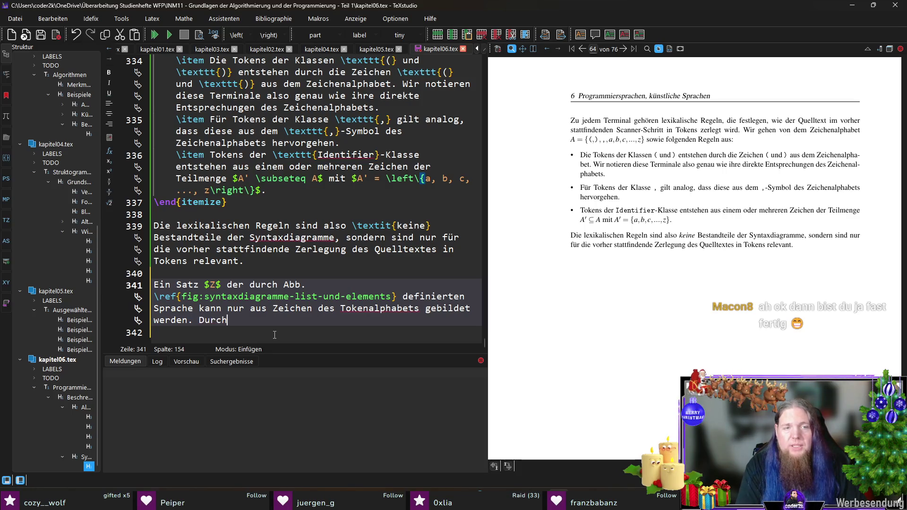
pyautogui.write(' das Anfügen')
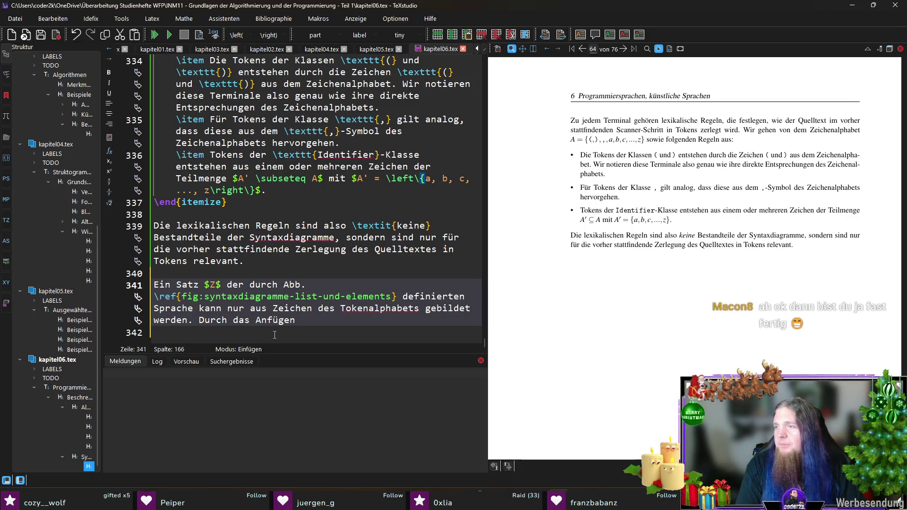
pyautogui.write('von einzelnen Zeichen bzw.')
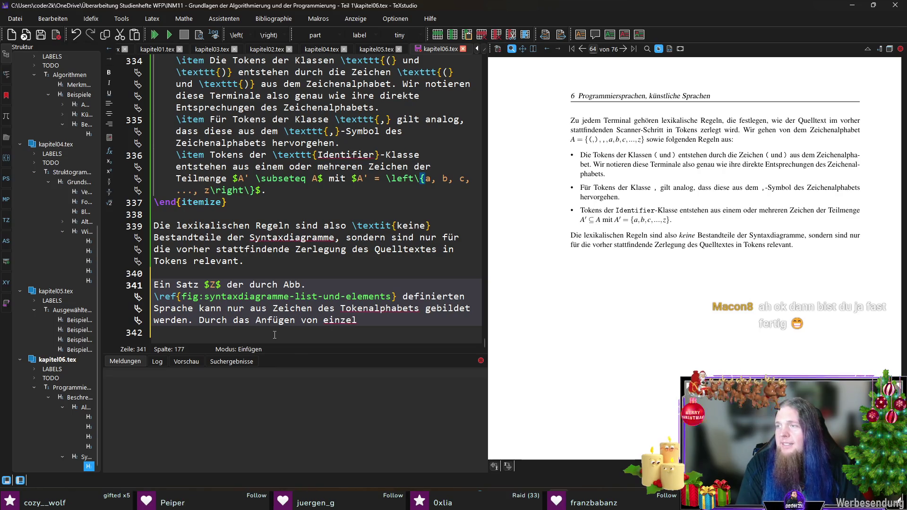
pyautogui.write(' Toke')
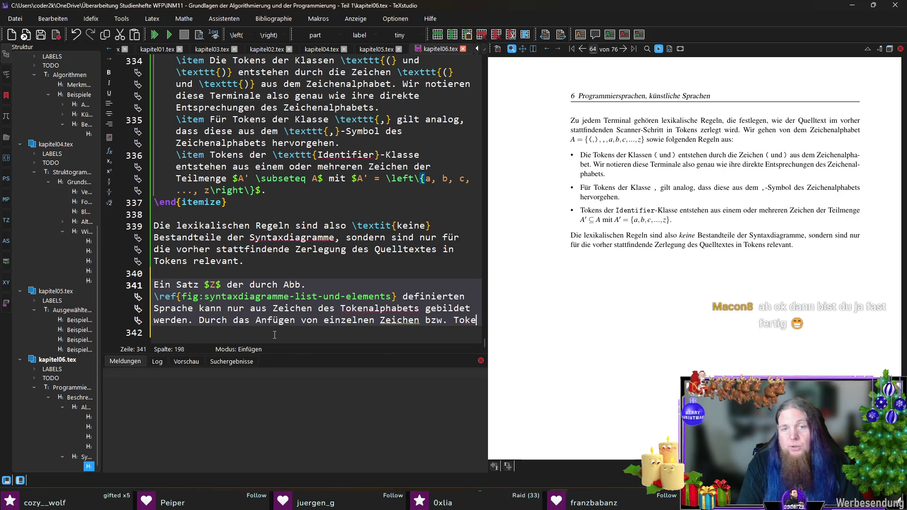
pyautogui.write('ns an die')
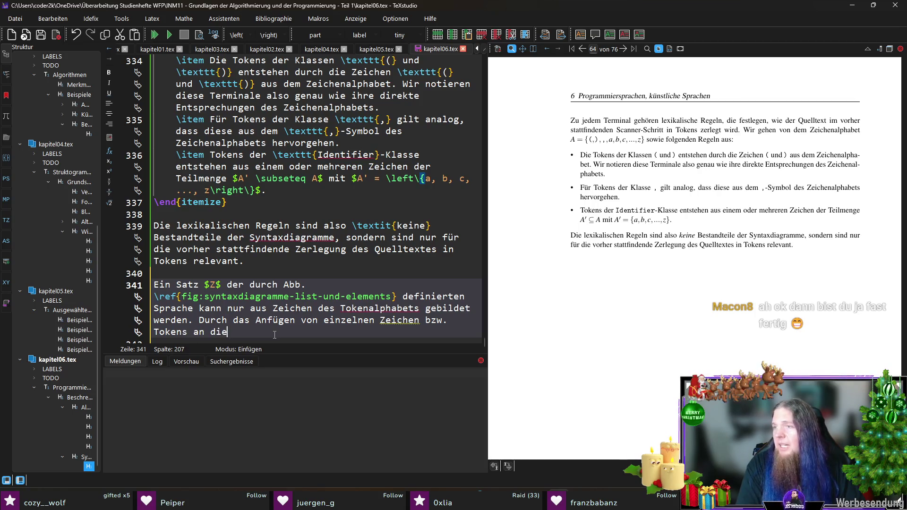
pyautogui.write(' afangs')
pyautogui.press('BackSpace')
pyautogui.press('BackSpace')
pyautogui.press('BackSpace')
pyautogui.write('anfangs leere Au')
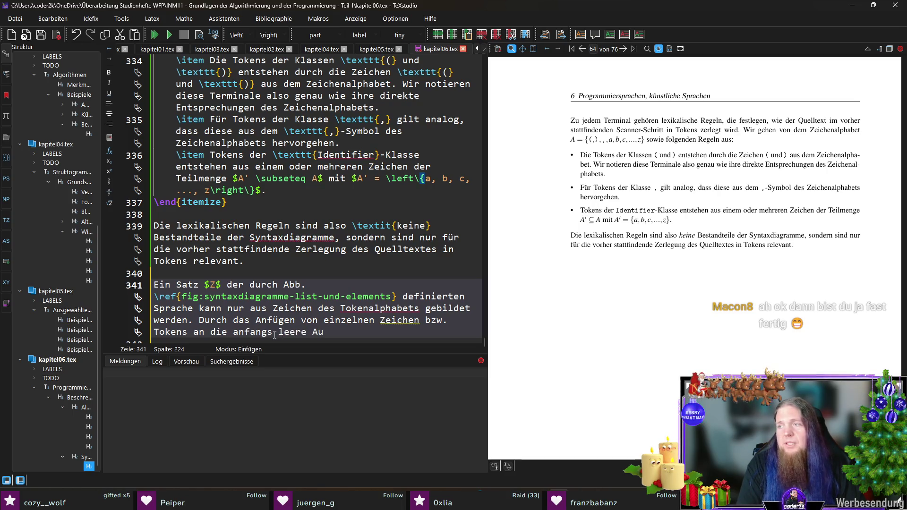
pyautogui.write('sgangszeichenfo')
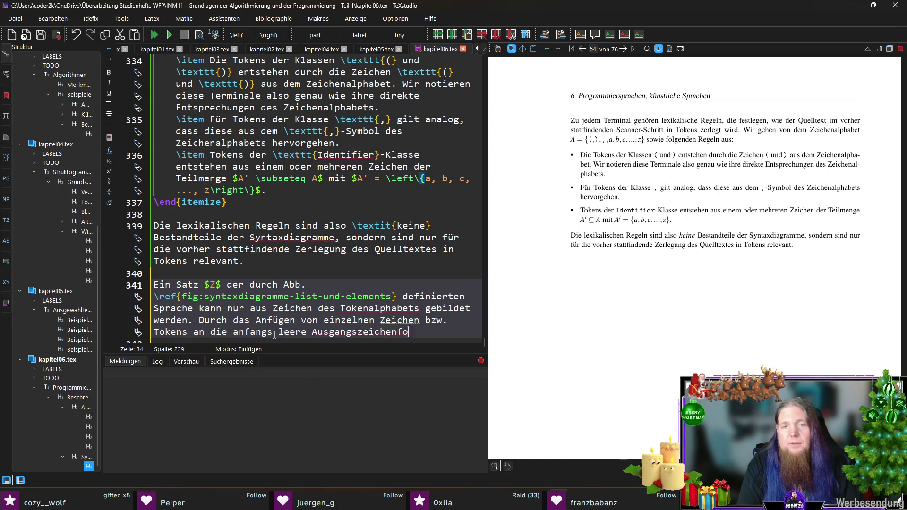
pyautogui.write('lge $Z$')
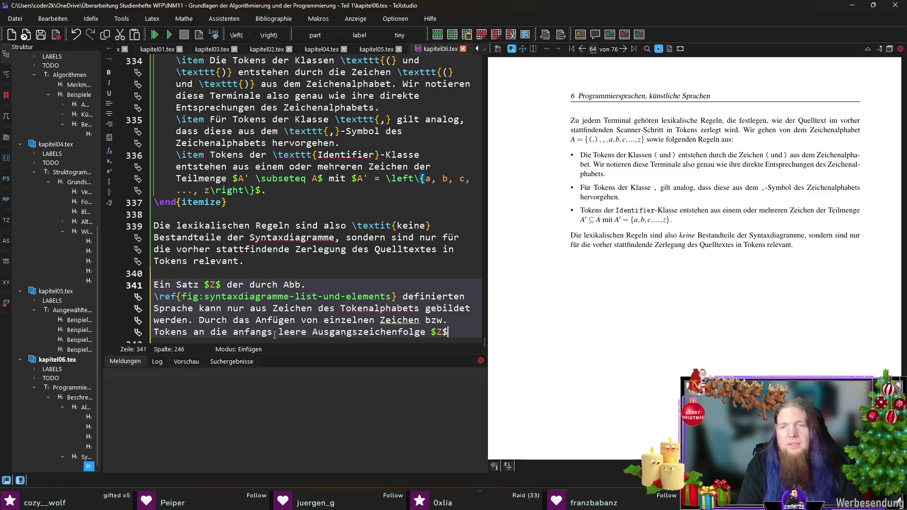
pyautogui.write(' entsprechend ')
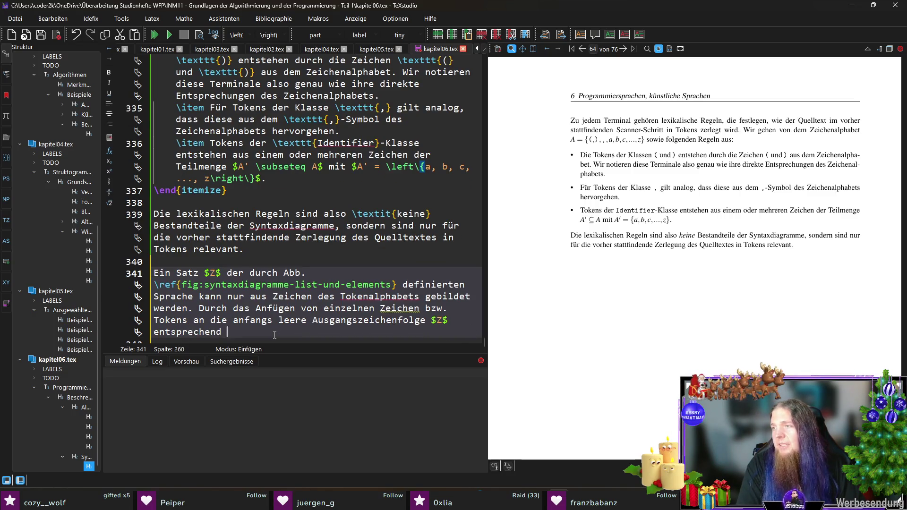
pyautogui.write('den Regeln entste')
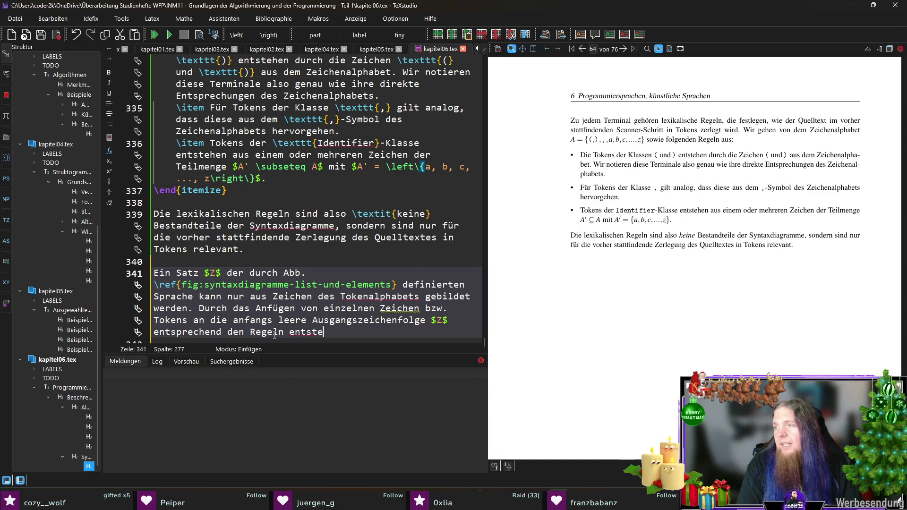
pyautogui.write('ht ein synta')
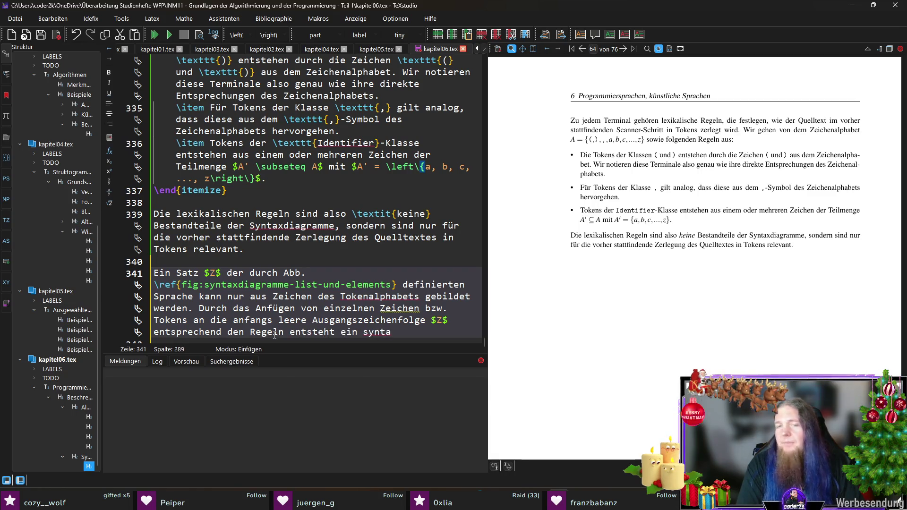
pyautogui.write('ktisch korre')
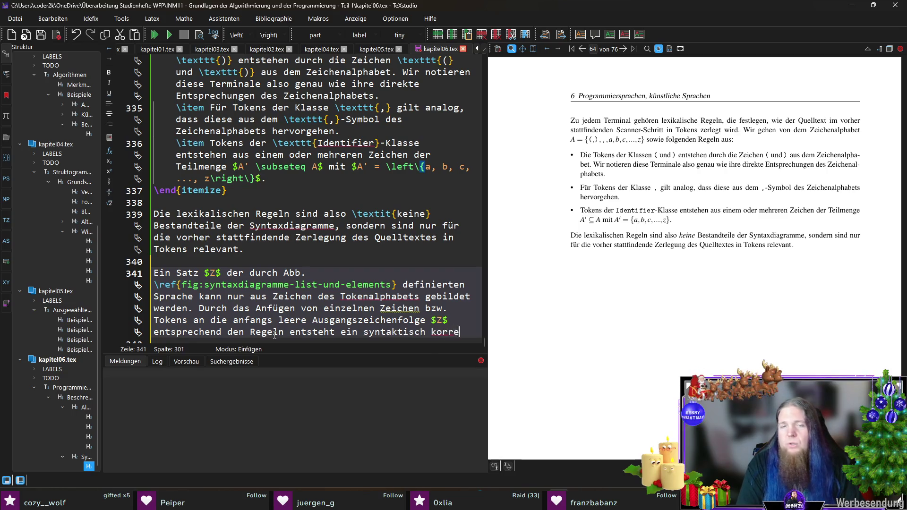
pyautogui.write('kter Satz.')
# Replace the word 'Regeln' with 'Syntaxdiagrammen' in that sentence
pyautogui.press('Up')
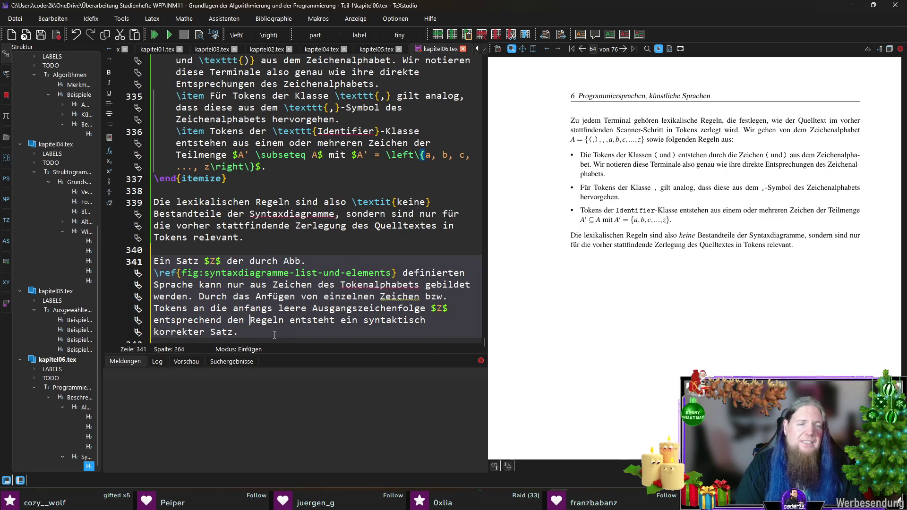
pyautogui.hotkey('ctrl', 'shift', 'Right')
pyautogui.write('Syntaxd')
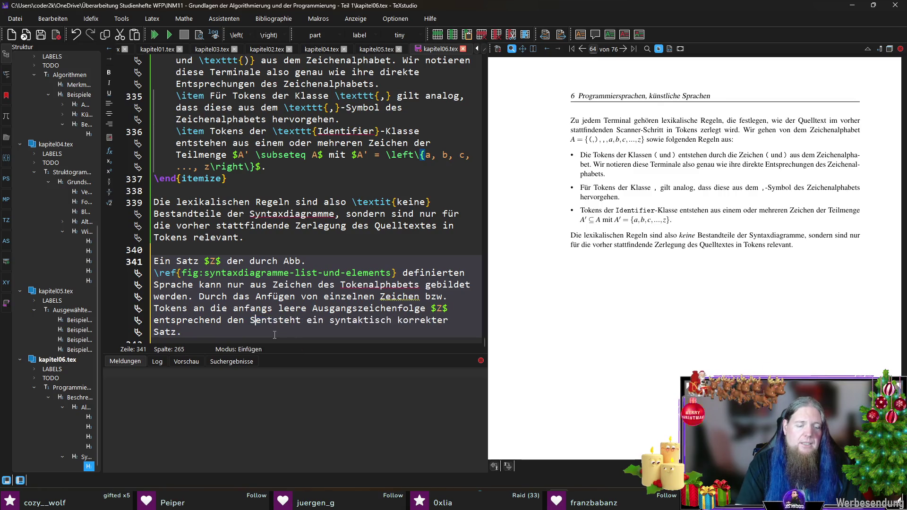
pyautogui.write('iagrammen')
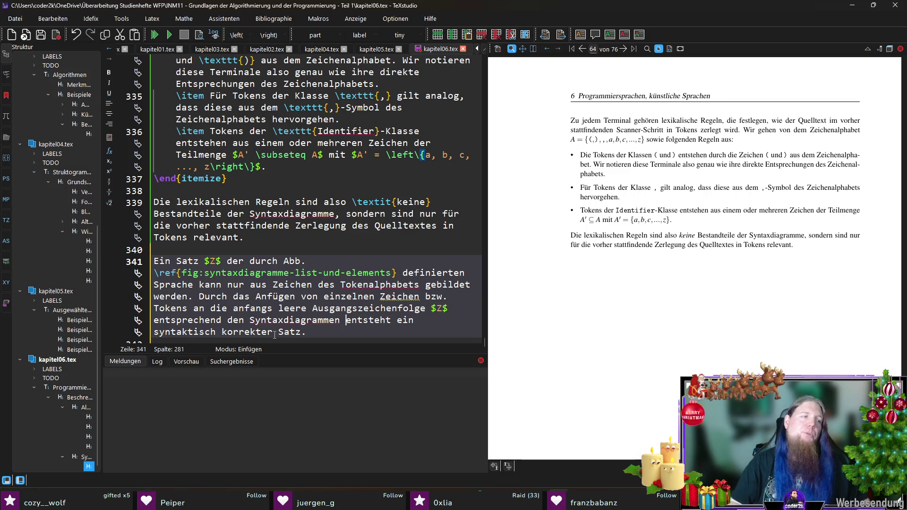
pyautogui.scroll(-1, 307, 307)
pyautogui.click(339, 333)
# Save, then write 'Das Bilden, die \textbf{Synthese} eines solchen Satzes $Z$ könnte wie folgt ablaufen:' on line 343
pyautogui.hotkey('ctrl', 's')
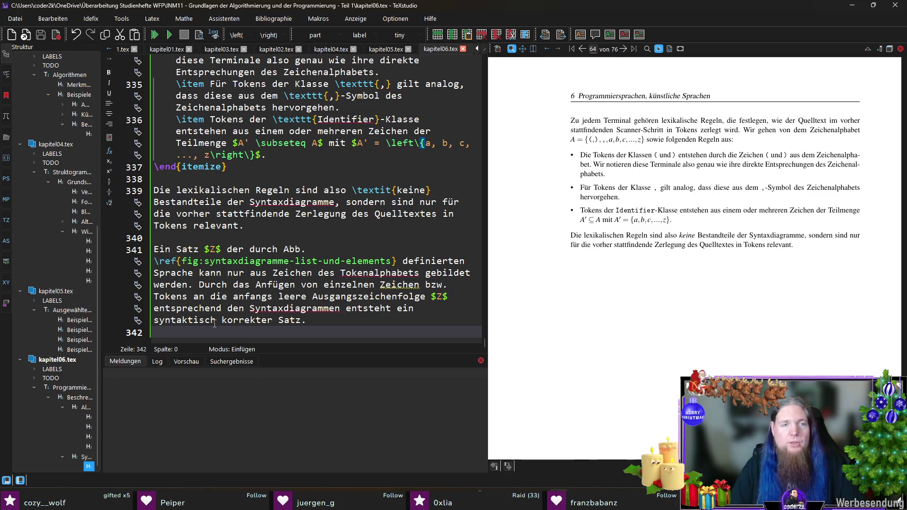
pyautogui.press('Return')
pyautogui.write('Das B')
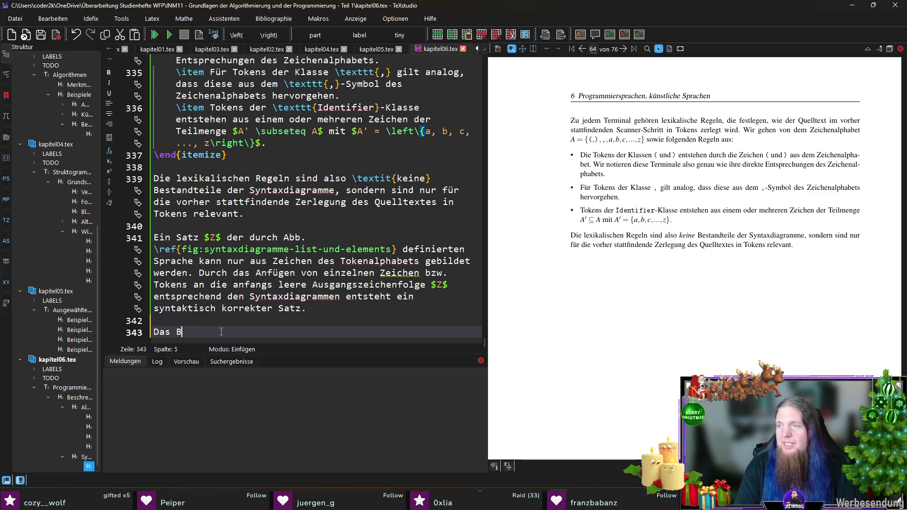
pyautogui.write('ilden, die \textbf{Synthese')
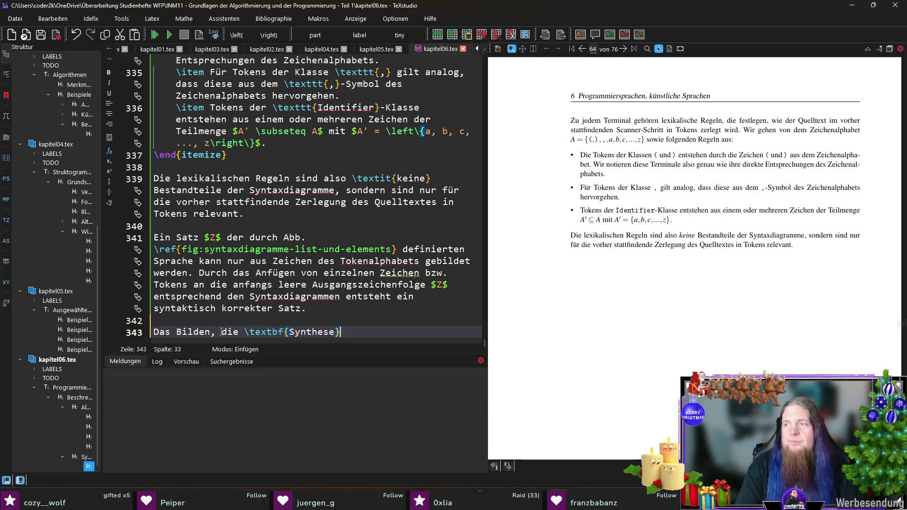
pyautogui.write(' eines ')
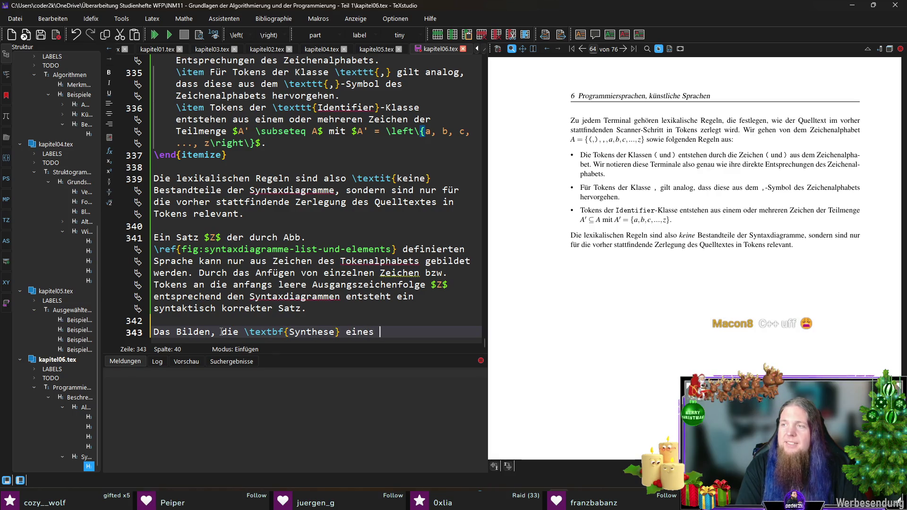
pyautogui.write('Satzes $Z$')
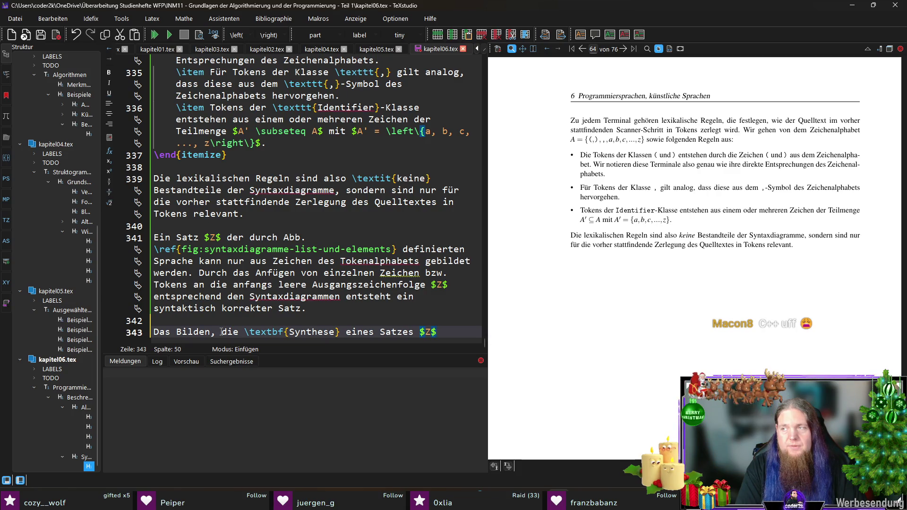
pyautogui.hotkey('ctrl', 'Left')
pyautogui.hotkey('ctrl', 'Left')
pyautogui.write('solchen')
pyautogui.press('End')
pyautogui.write('könnte wie folgt')
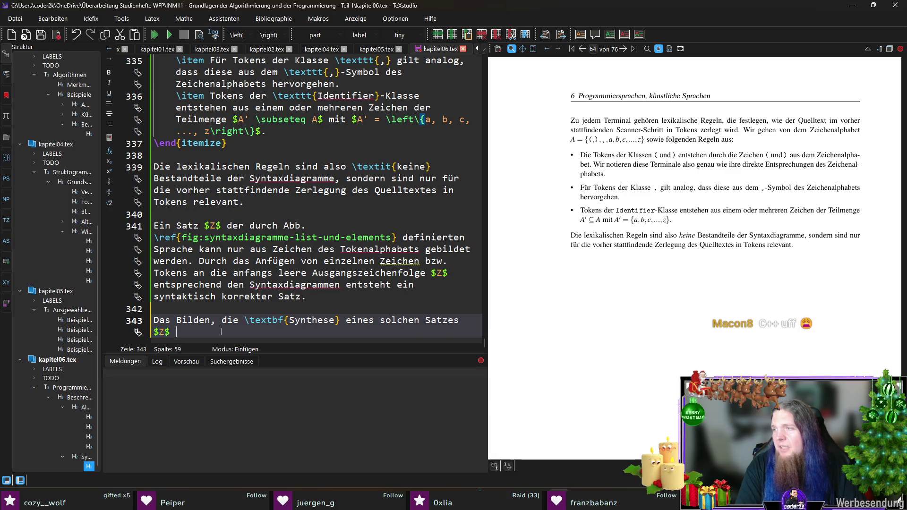
pyautogui.write(' ablaufen:')
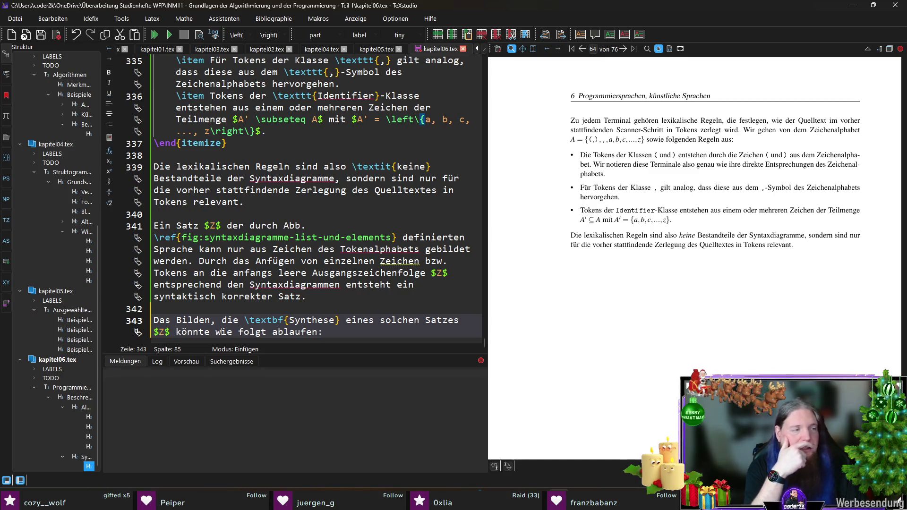
pyautogui.press('Return')
pyautogui.press('Return')
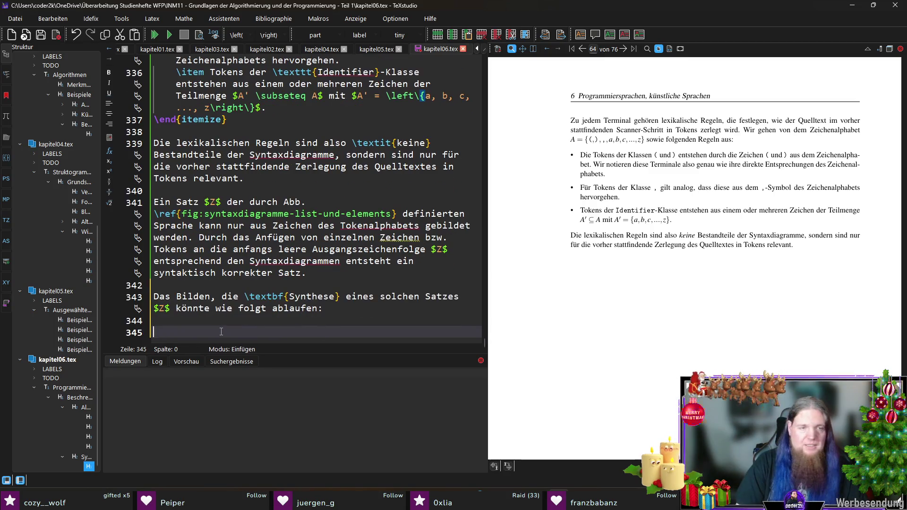
# Begin an itemize list: 'Start beim Startdiagramm \textit{List}. Am Eingang ist $Z = \epsilon$, die leere Zeichenfolge.'
pyautogui.write('\\begin{i')
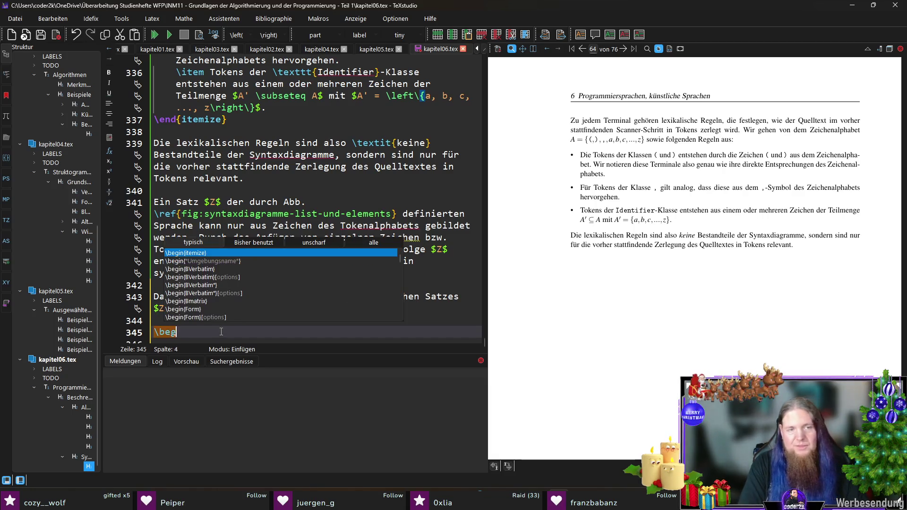
pyautogui.press('Return')
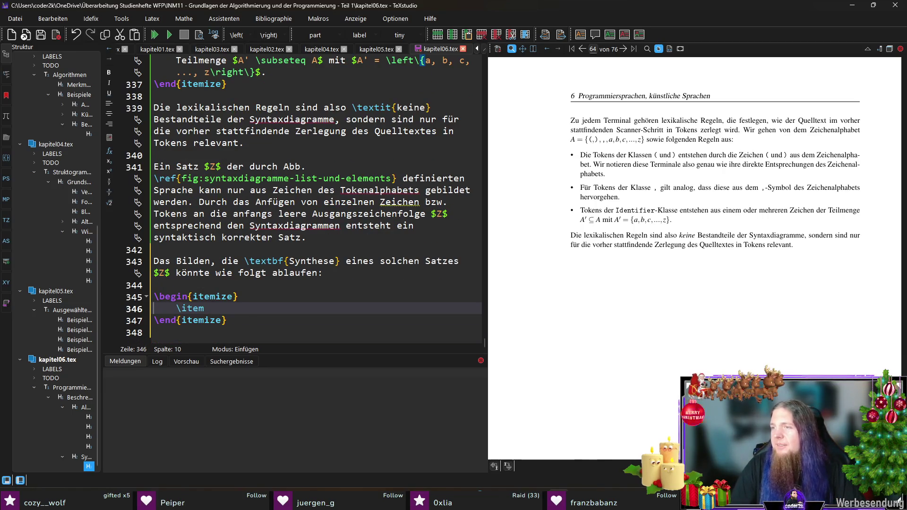
pyautogui.write('Star')
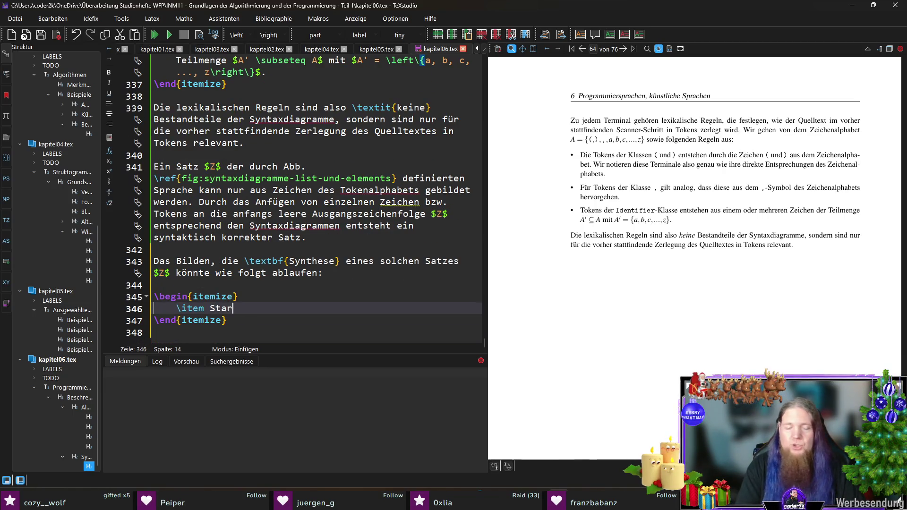
pyautogui.write('t bei')
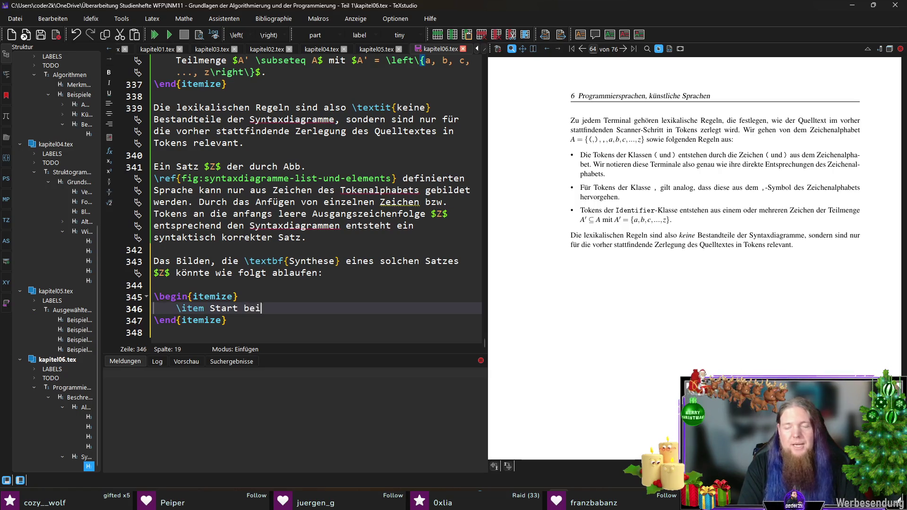
pyautogui.write('m Startdiagram')
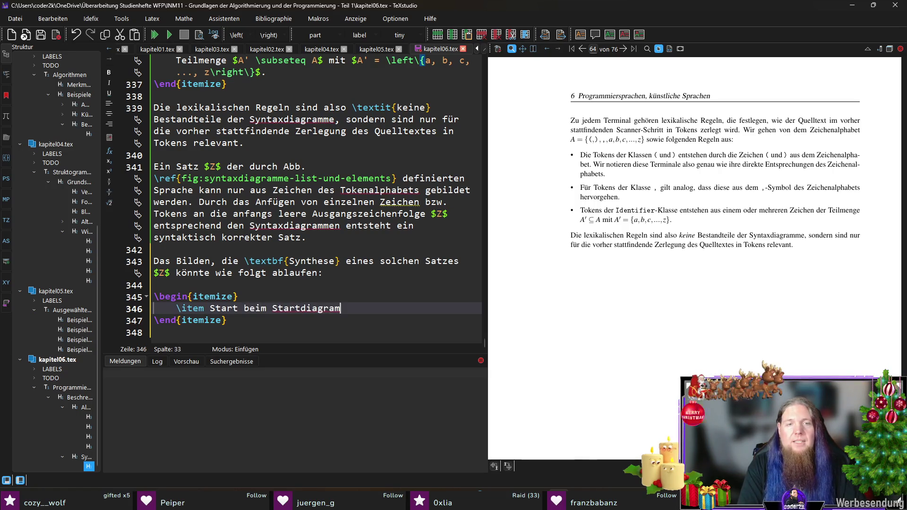
pyautogui.write('m \textit{List}.')
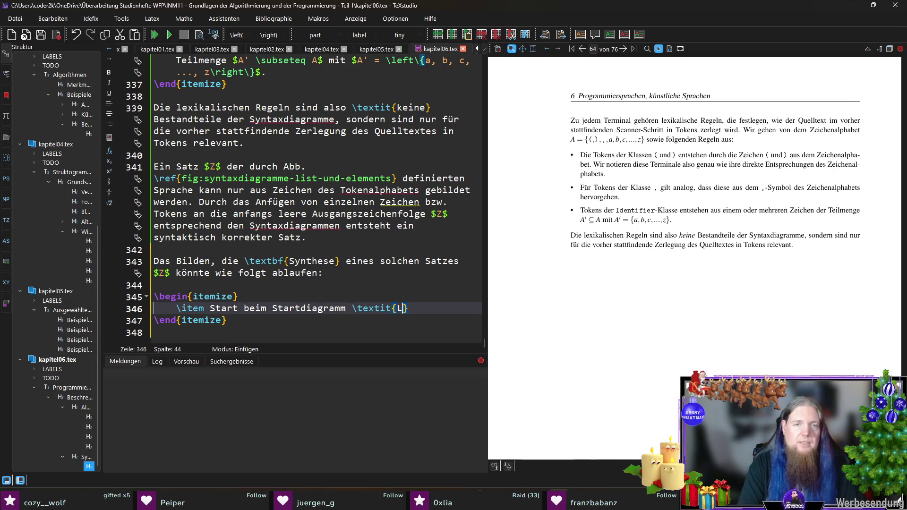
pyautogui.write(' Am Eingang ist $Z$')
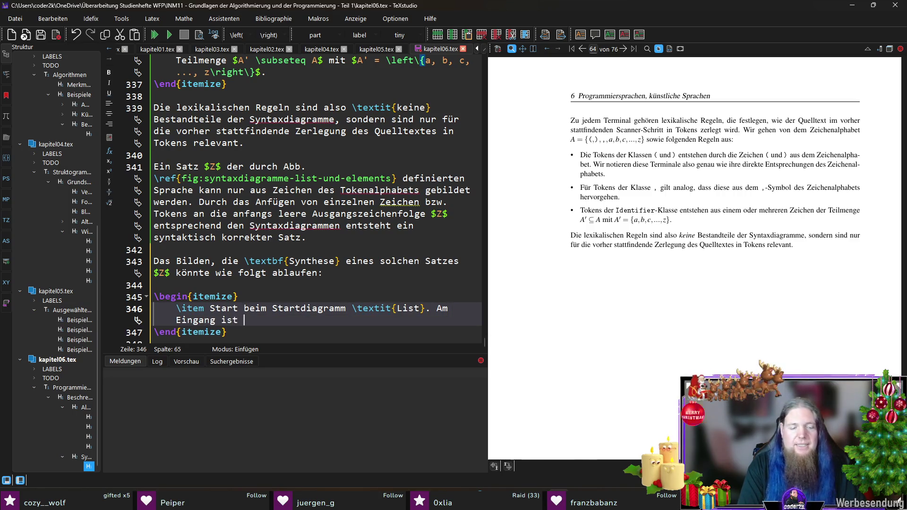
pyautogui.press('Left')
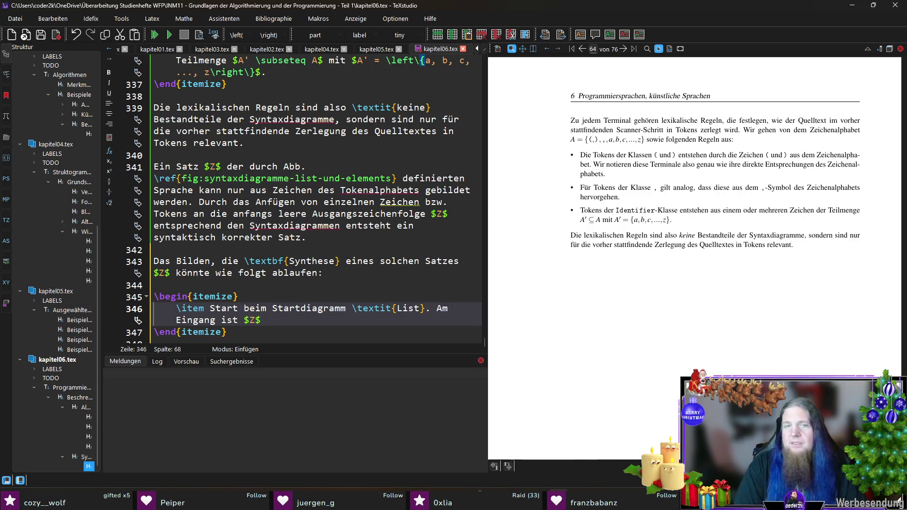
pyautogui.write('= \\')
pyautogui.write('epsilon')
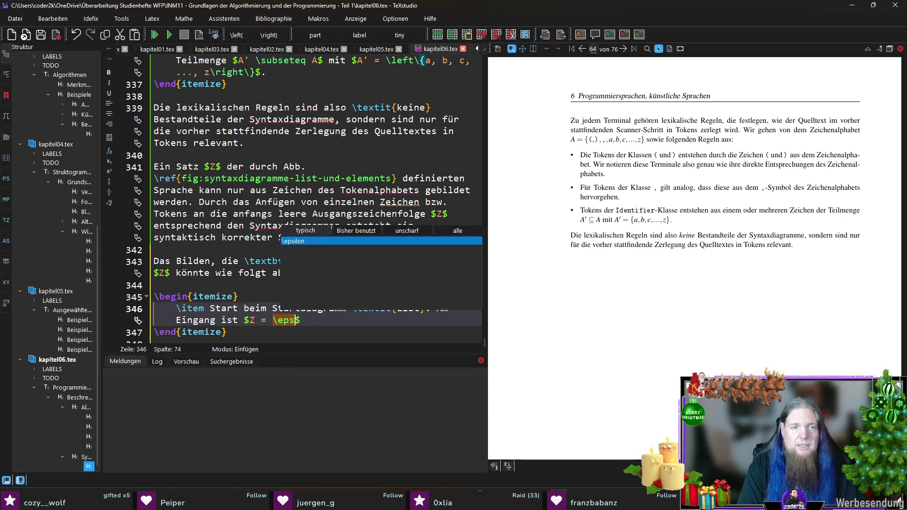
pyautogui.press('End')
pyautogui.write(', die leere Zeichenfolge.')
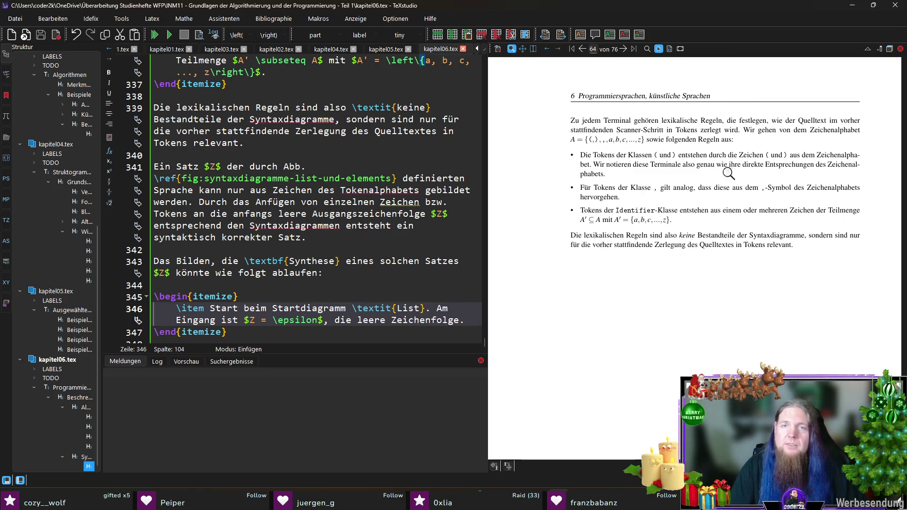
# Scroll the PDF preview to Abb. 6.2 with the List and Elements diagrams, then add a new line
pyautogui.scroll(10, 623, 193)
pyautogui.scroll(-2, 637, 202)
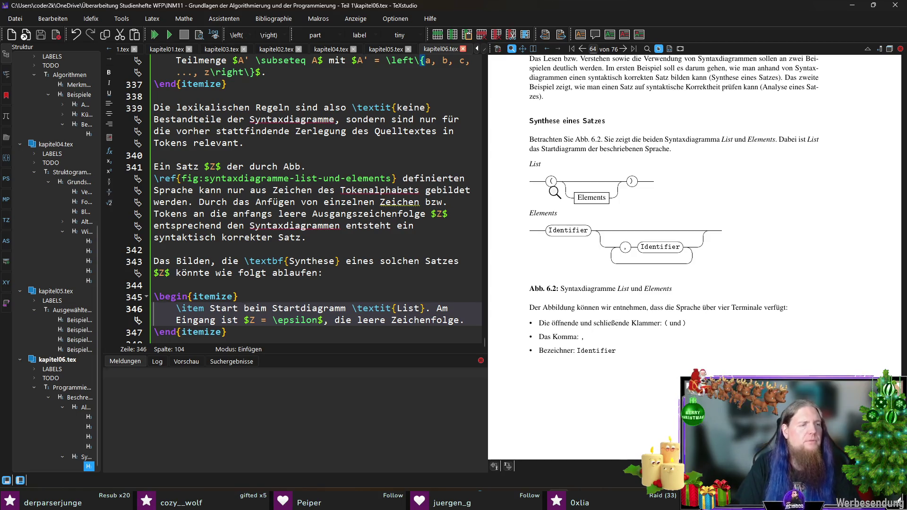
pyautogui.scroll(-1, 450, 309)
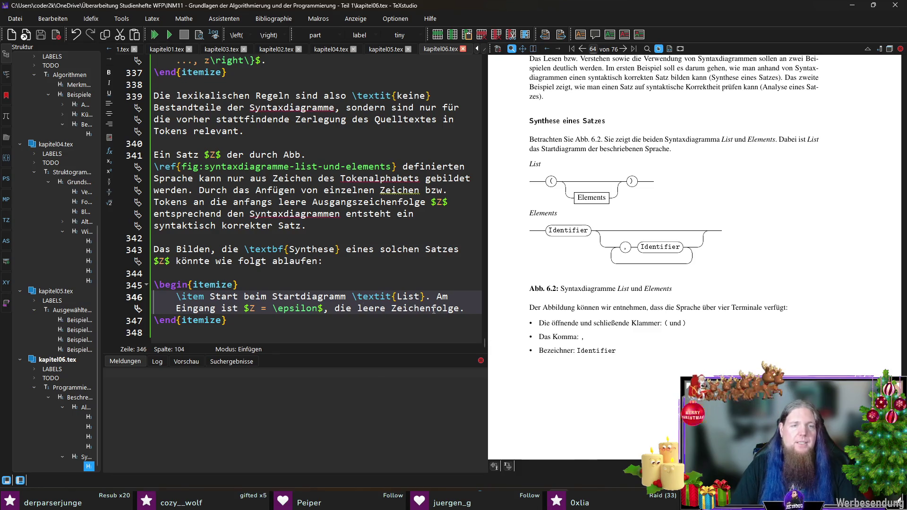
pyautogui.press('Return')
pyautogui.press('Return')
# Add the item 'Man begibt sich auf den Weg durch das Syntaxdiagramm. Die Linie führt zum Terminal \texttt{(}.'
pyautogui.write('\\item ')
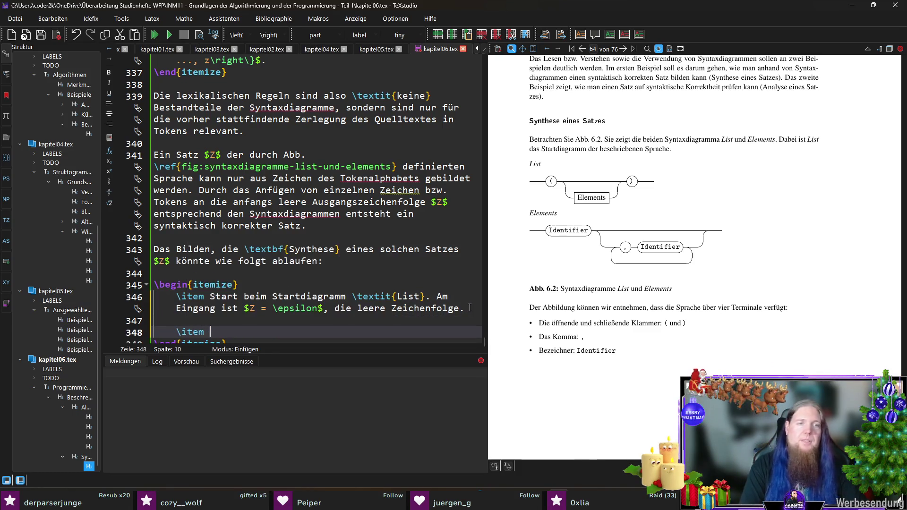
pyautogui.write('Man begibt sic')
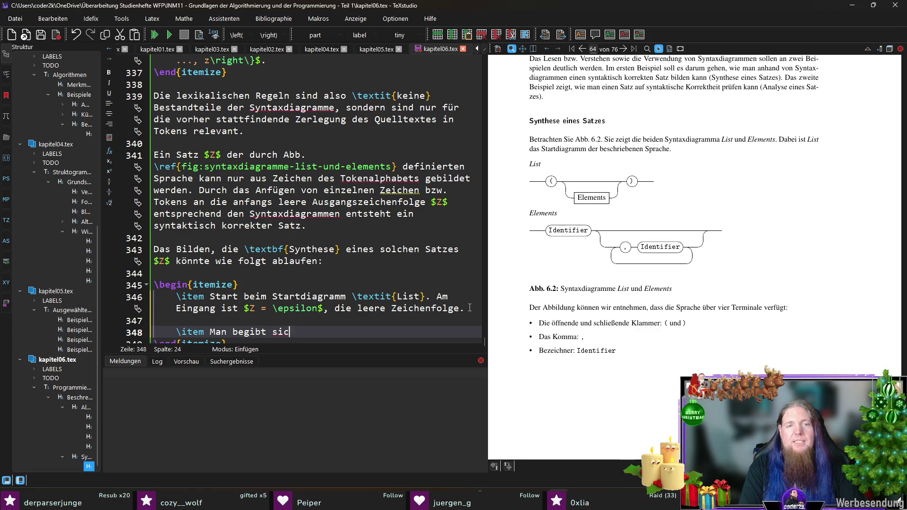
pyautogui.write('h auf den Weg durch d')
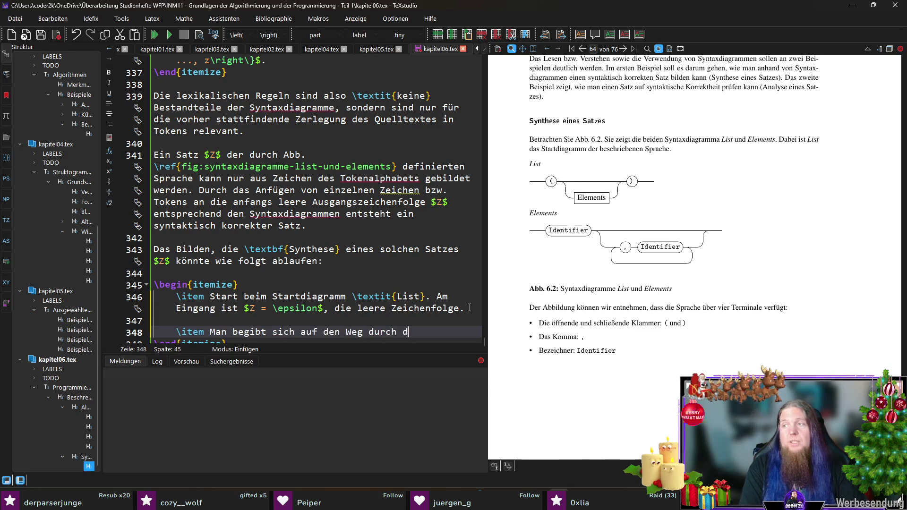
pyautogui.write('as Syntaxdiagramm')
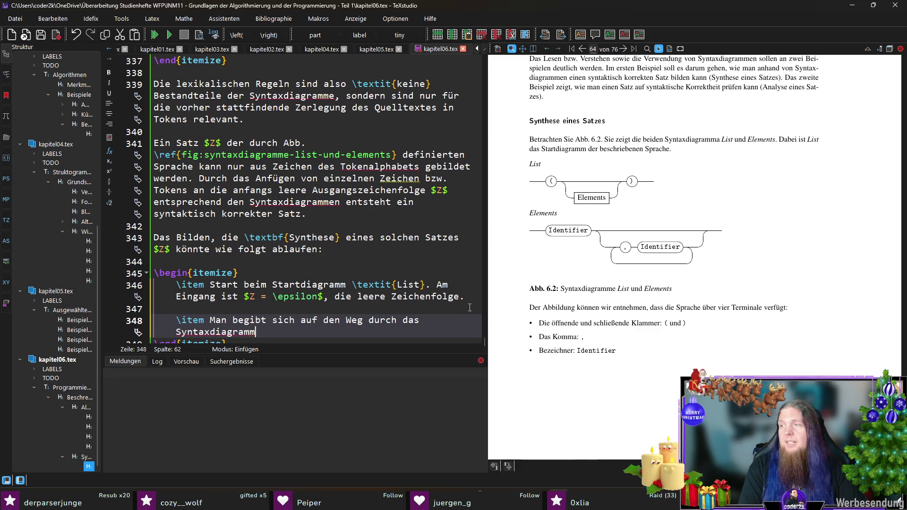
pyautogui.write('. Die Linie ')
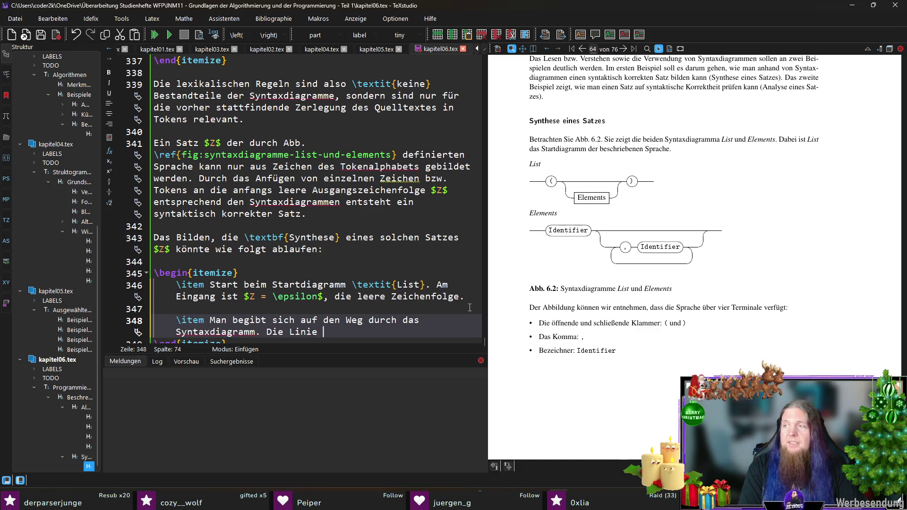
pyautogui.write('führt zum Termin')
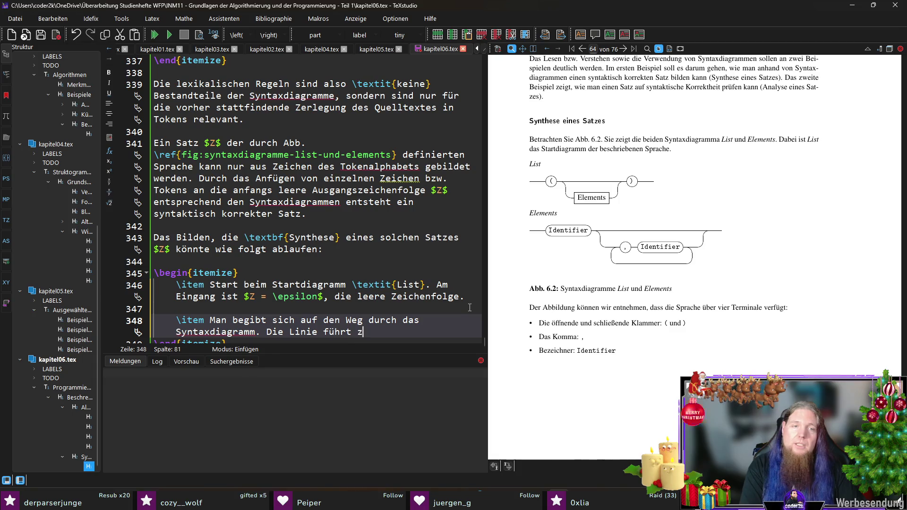
pyautogui.write('al \\')
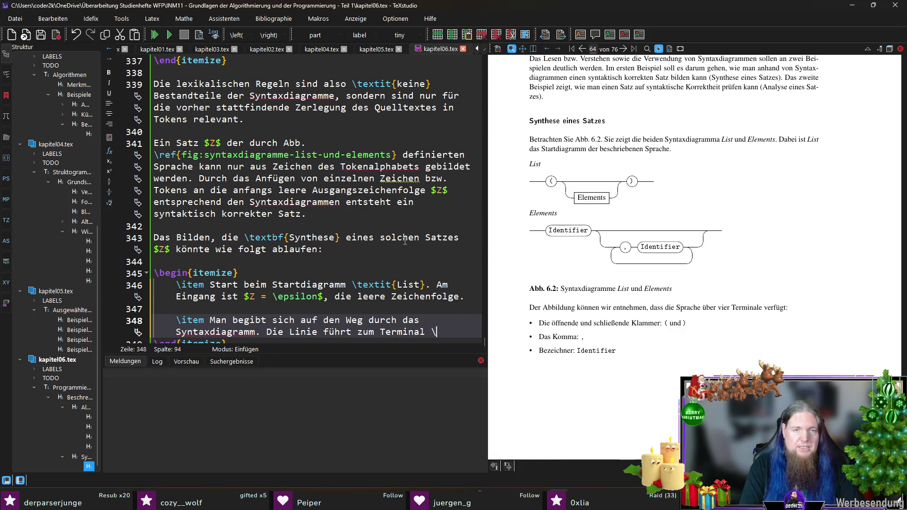
pyautogui.write('tex')
pyautogui.press('Return')
pyautogui.write('(')
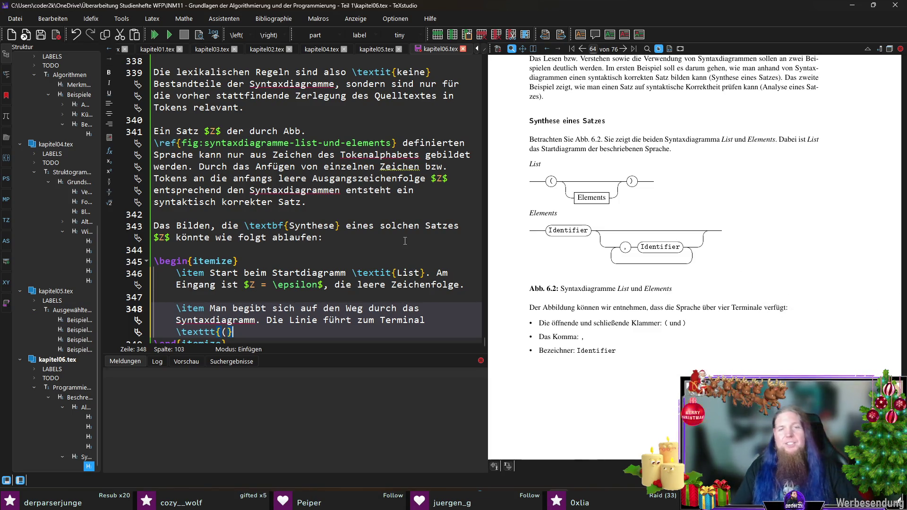
pyautogui.scroll(-1, 293, 273)
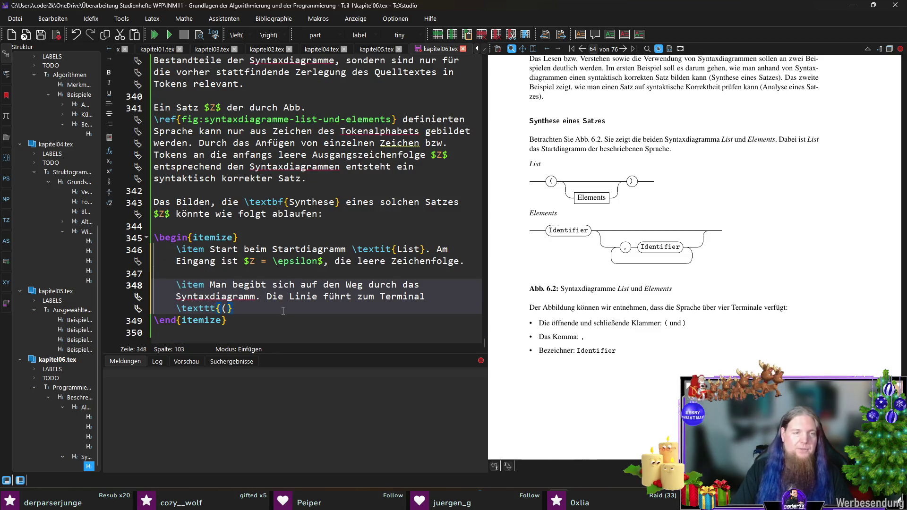
pyautogui.write('.')
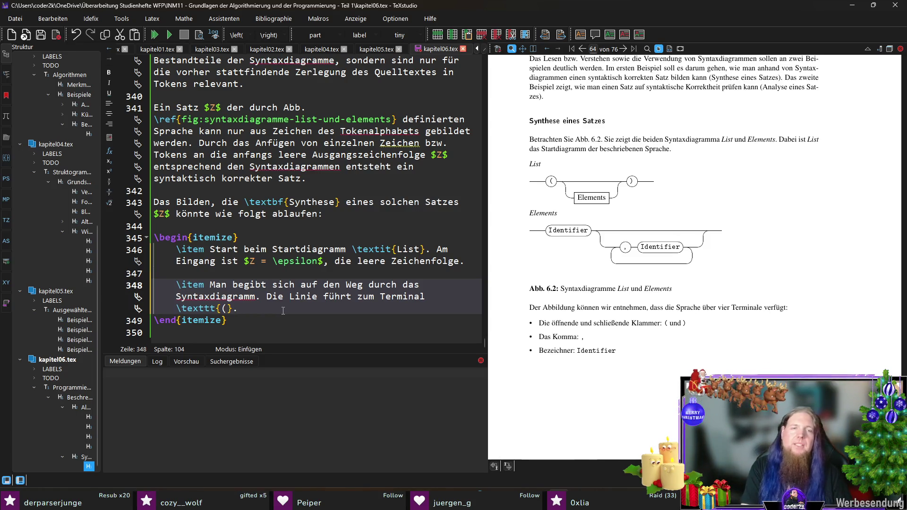
# Continue the item with 'Das bewirkt, dass das Zeichen \texttt{(}'
pyautogui.write(' Da')
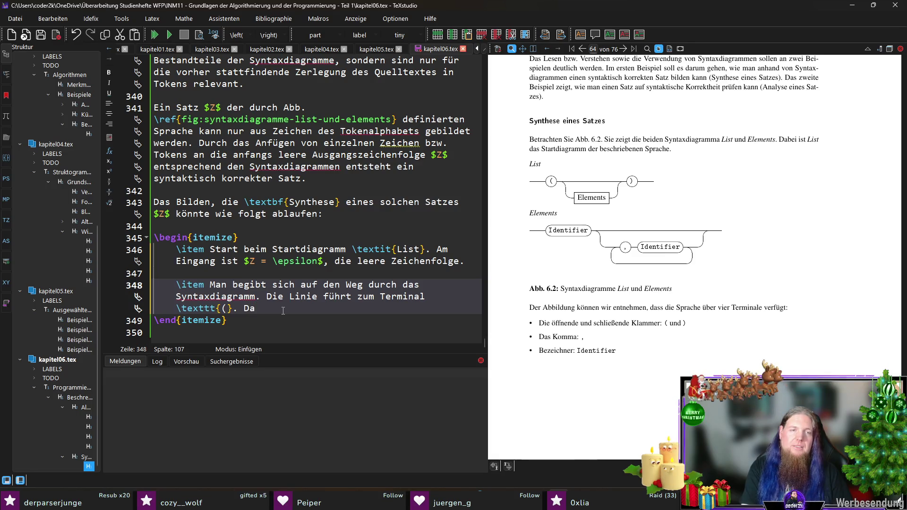
pyautogui.write('s bewirkt, dass ')
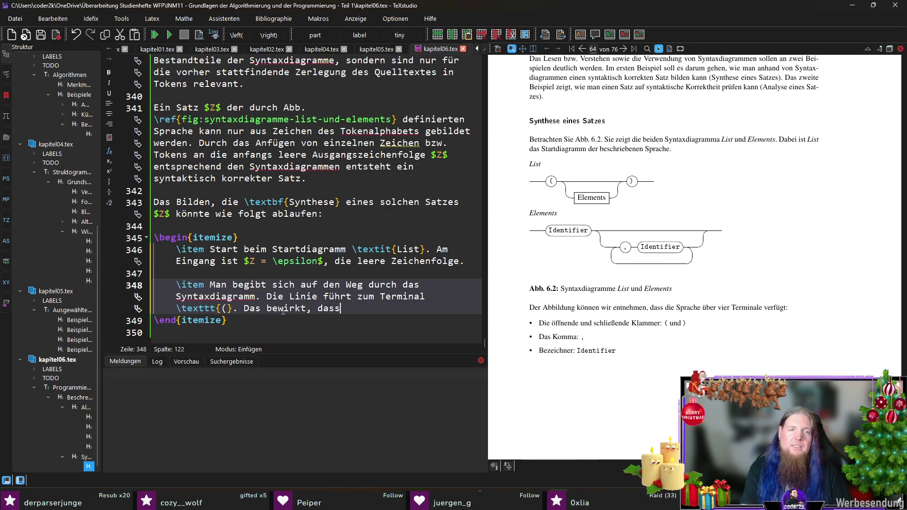
pyautogui.write('das Zeichen')
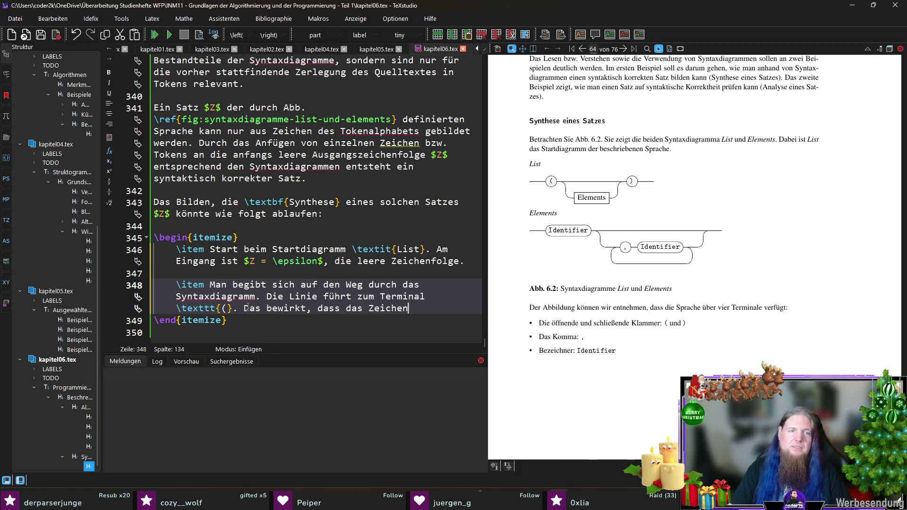
pyautogui.moveTo(235, 307); pyautogui.dragTo(177, 307)
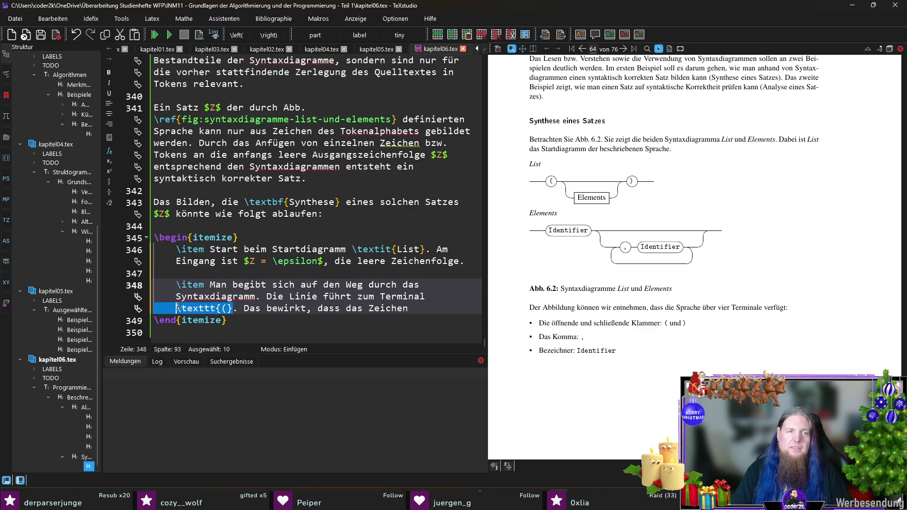
pyautogui.doubleClick(388, 308)
pyautogui.write('Tko')
pyautogui.press('BackSpace')
pyautogui.press('BackSpace')
pyautogui.write('oken')
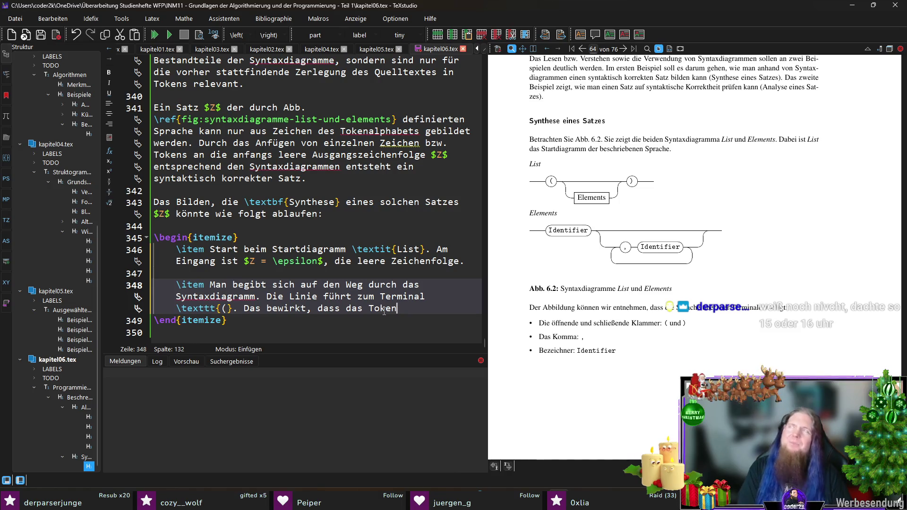
pyautogui.doubleClick(384, 309)
pyautogui.write('Zeichen')
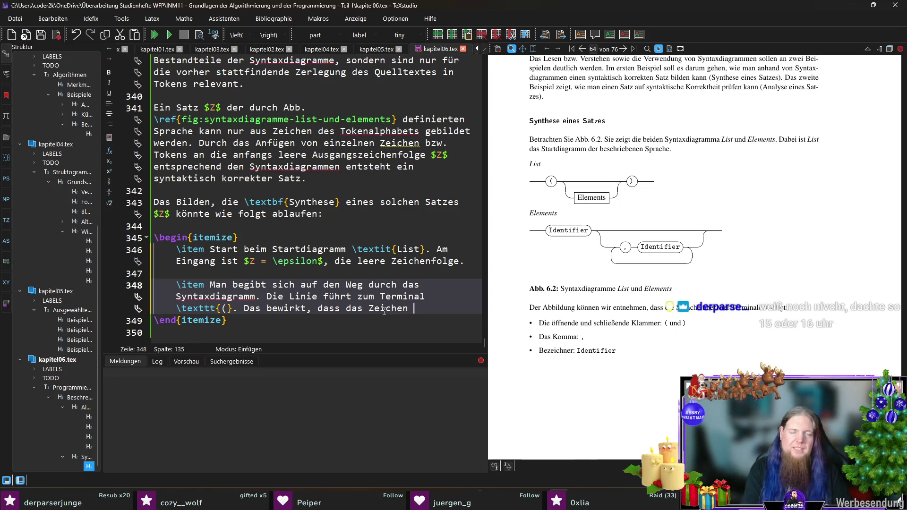
pyautogui.write(' \texttt{(}')
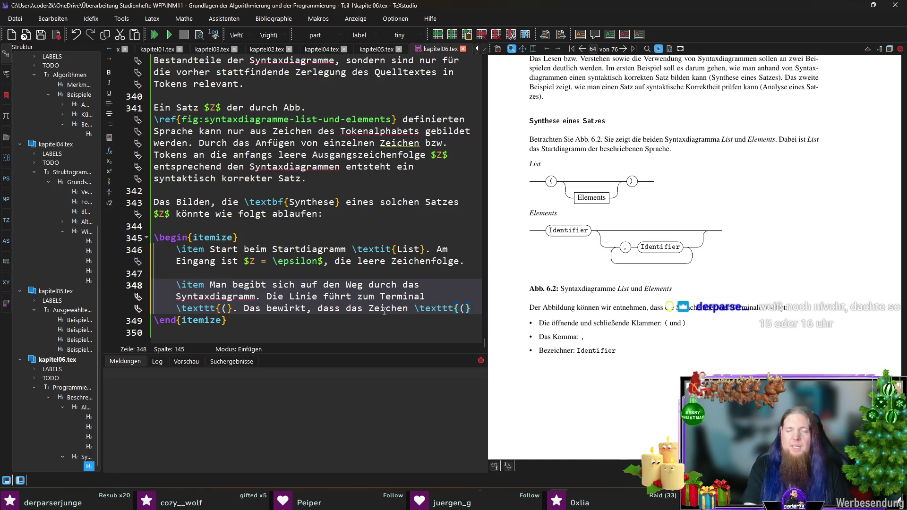
# Insert '(der Token)' and finish with 'an den Satz $Z$ angefügt wird. Danach gilt also $Z = \epsilon\texttt{(}$.', then compile
pyautogui.press('Left')
pyautogui.press('Left')
pyautogui.press('Left')
pyautogui.hotkey('ctrl', 'Left')
pyautogui.write('(der Toke')
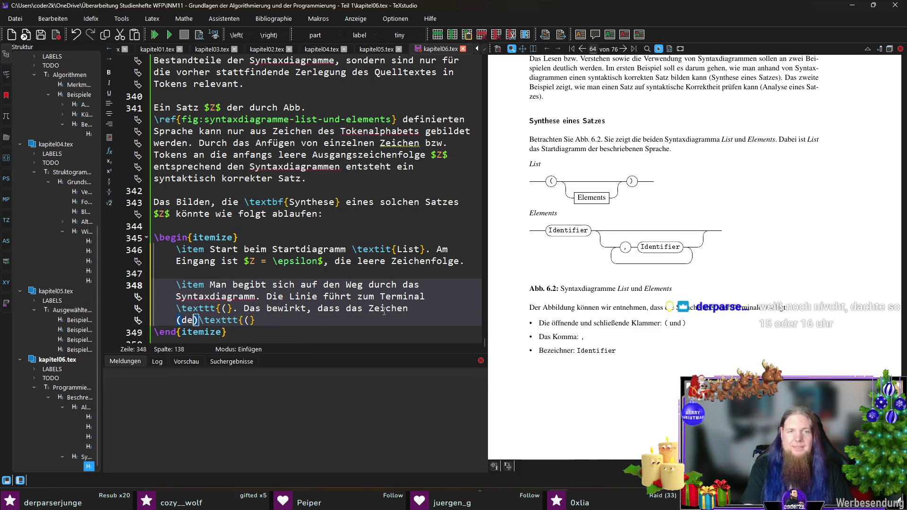
pyautogui.write('n)')
pyautogui.press('End')
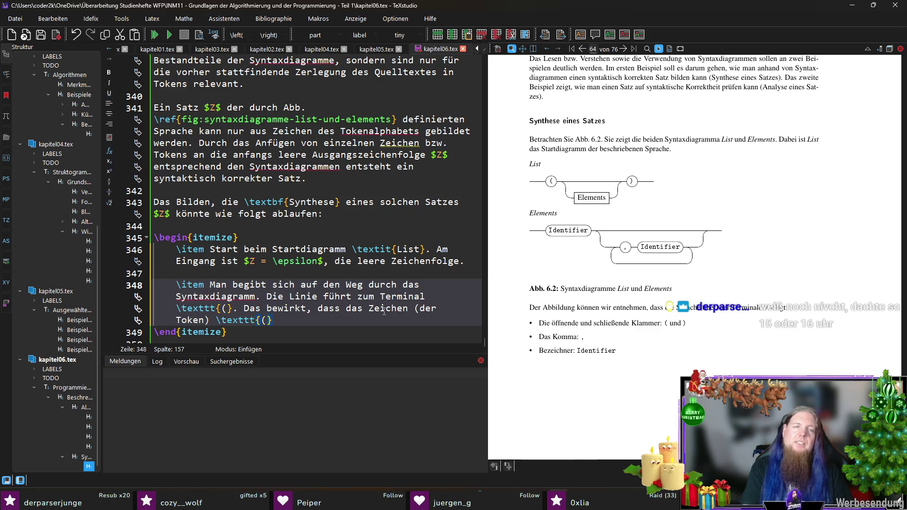
pyautogui.write('an ')
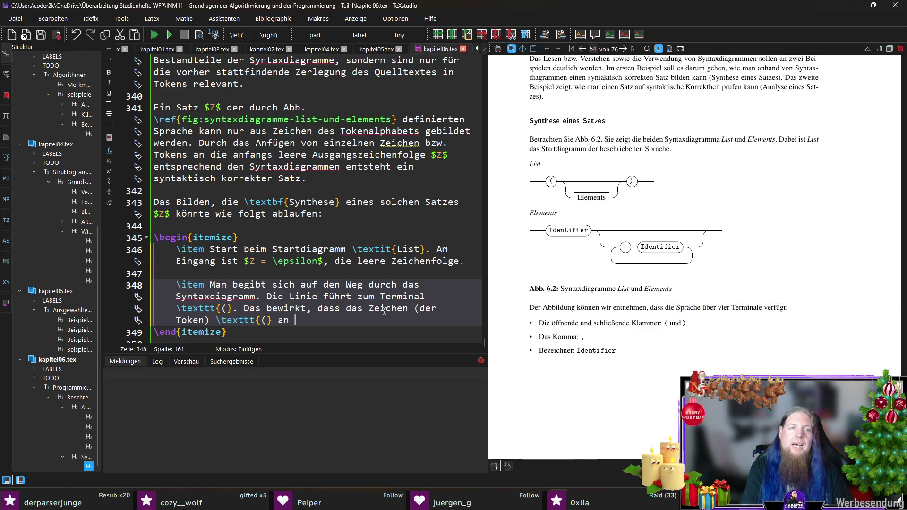
pyautogui.write('den Satz $Z$ angefügt wir')
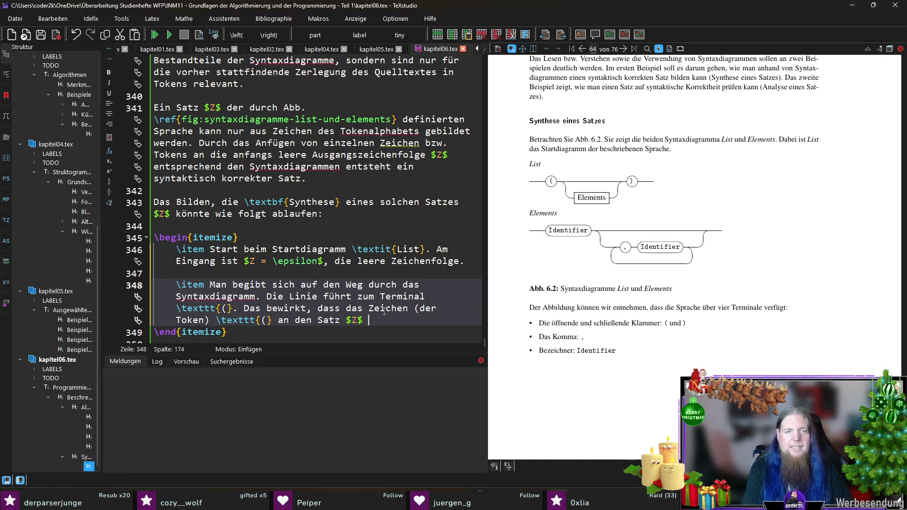
pyautogui.write('d.')
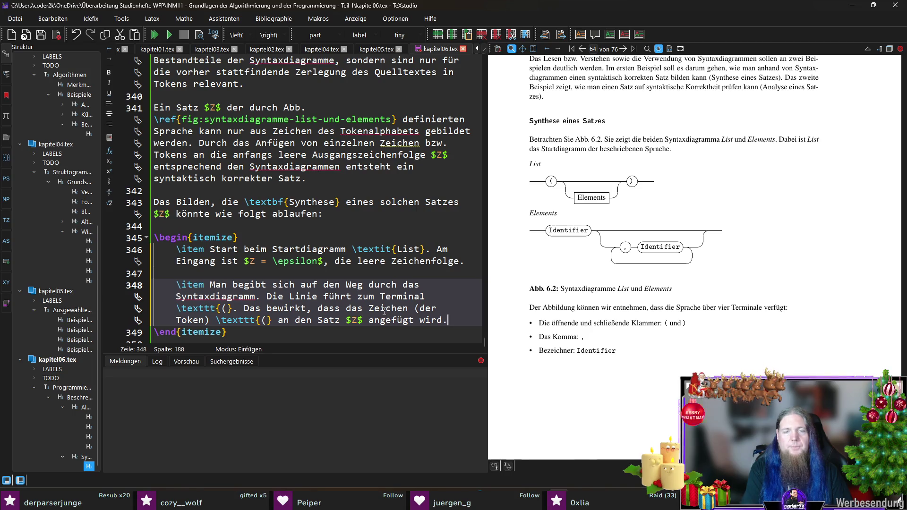
pyautogui.write(' Danach ')
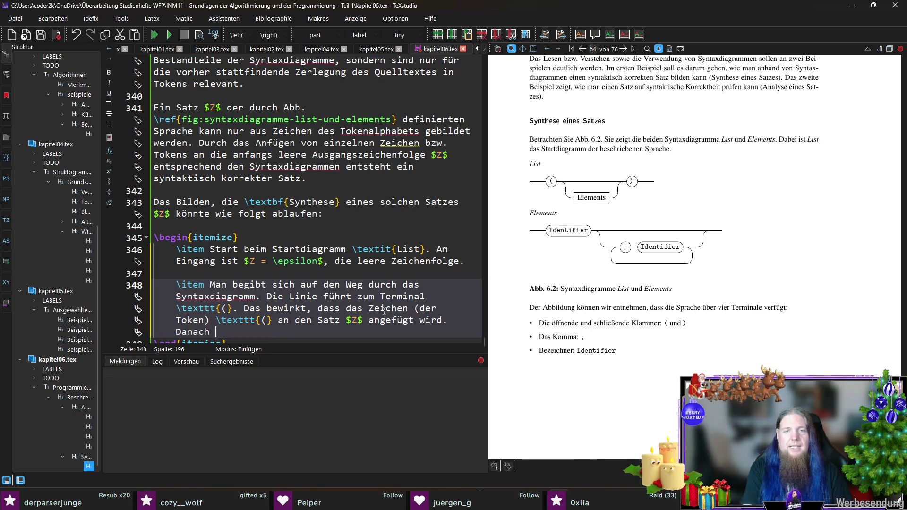
pyautogui.write('gilt also $Z = \\epsi')
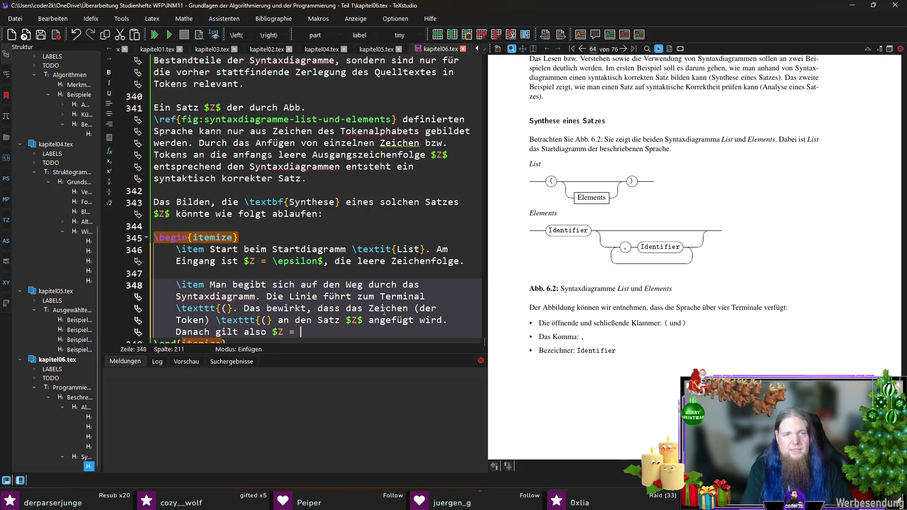
pyautogui.press('Return')
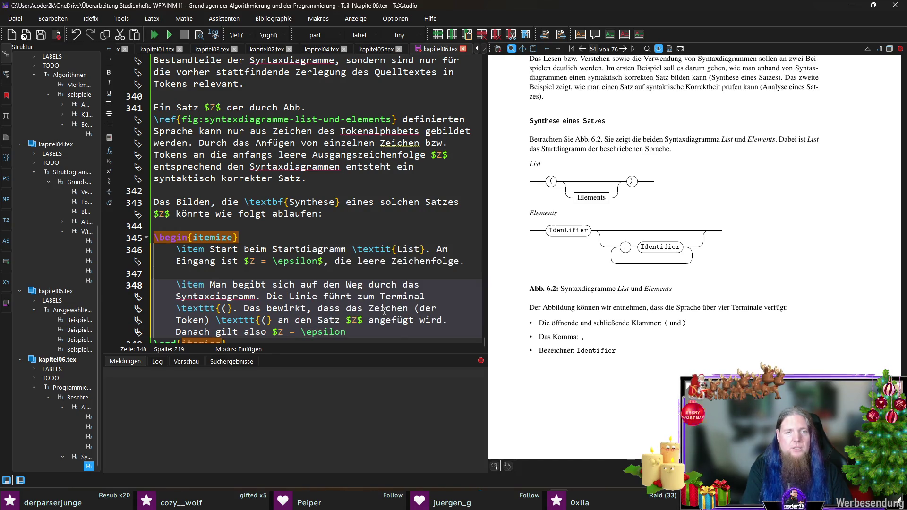
pyautogui.write('exttt{(}$.')
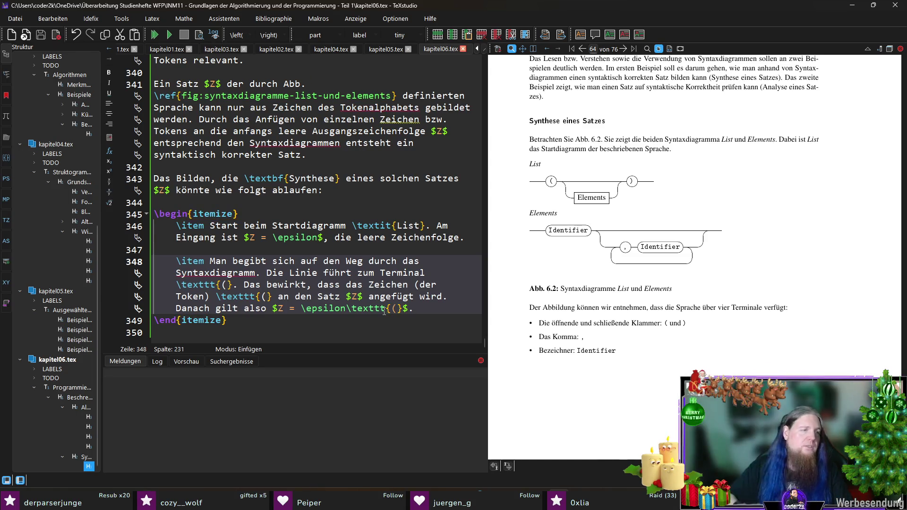
pyautogui.press('F5')
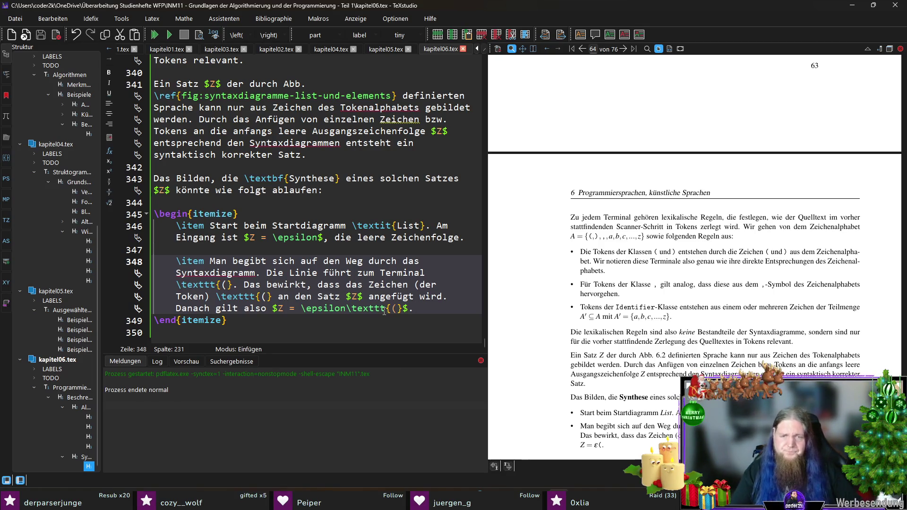
# Check the new bullet in the PDF and extend the equation to $Z = \epsilon\texttt{(} = \texttt{(}$
pyautogui.scroll(-3, 668, 318)
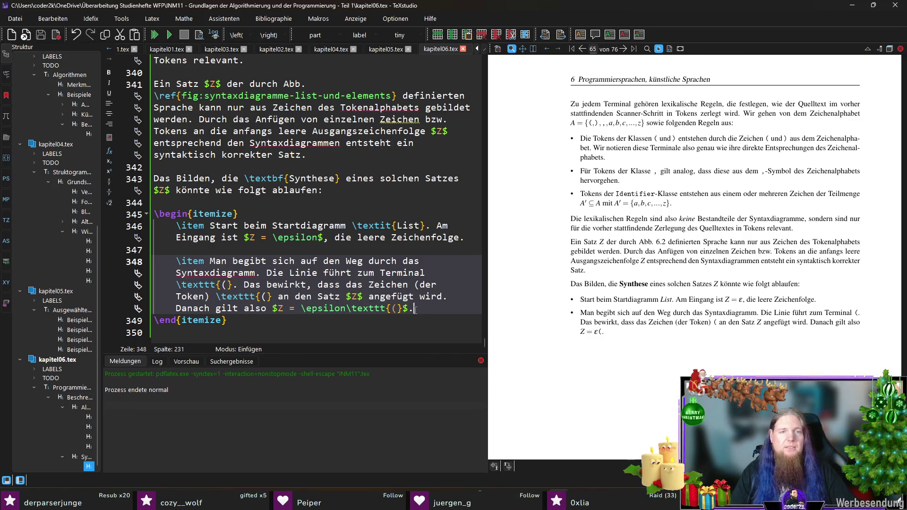
pyautogui.press('Left')
pyautogui.press('Left')
pyautogui.write('= \texttt{(}')
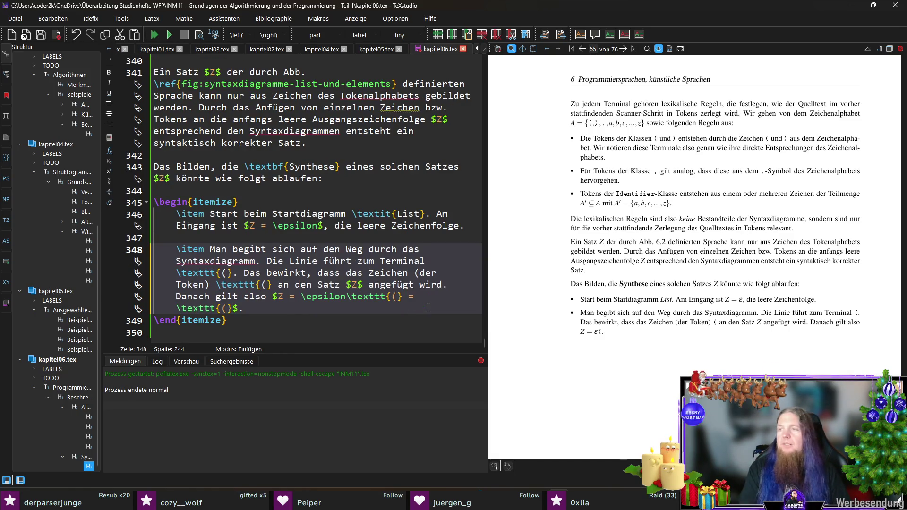
# Save, add '(das $\epsilon$ kann weggelassen werden, da es die leere Zeichenfolge repräsentiert).', and recompile
pyautogui.hotkey('ctrl', 's')
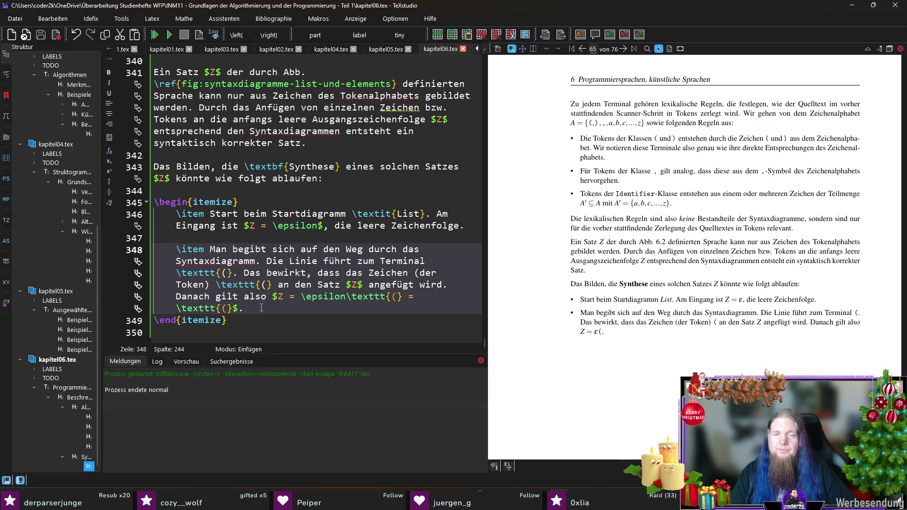
pyautogui.press('BackSpace')
pyautogui.write('(')
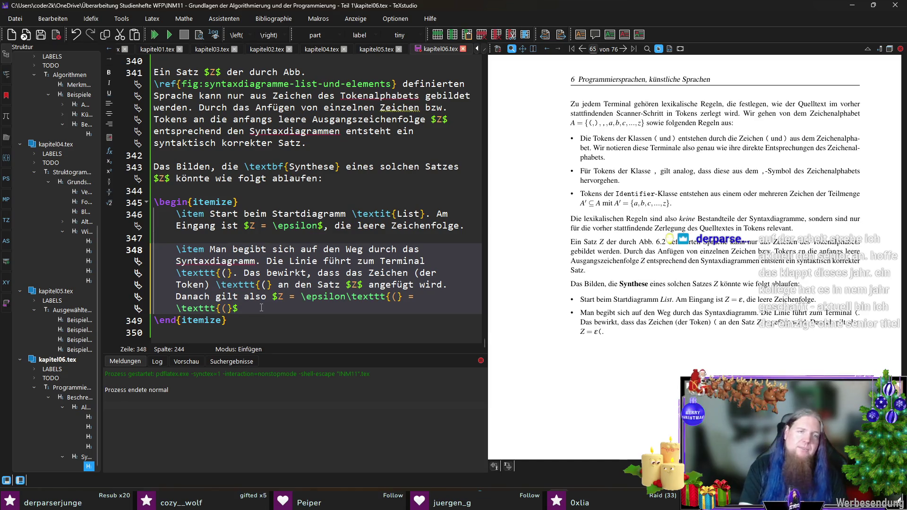
pyautogui.write('das $\\epi')
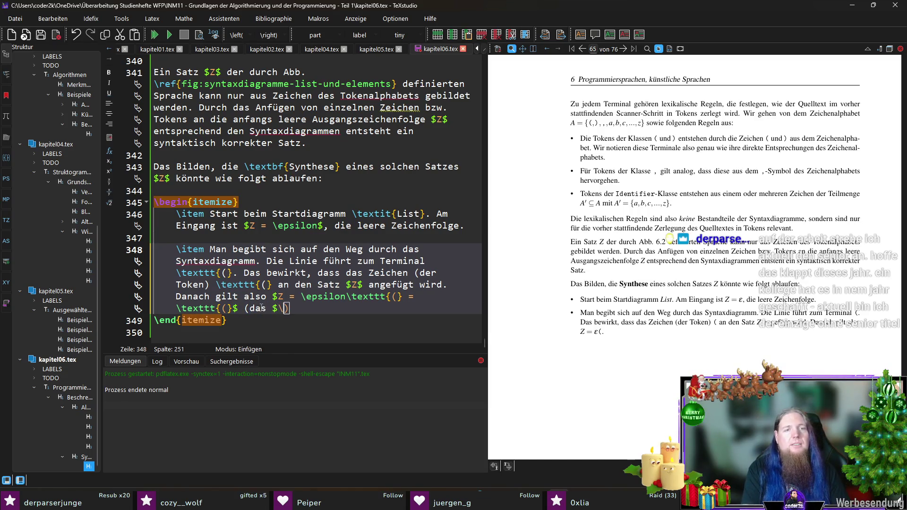
pyautogui.press('BackSpace')
pyautogui.write('silon$ kann ent')
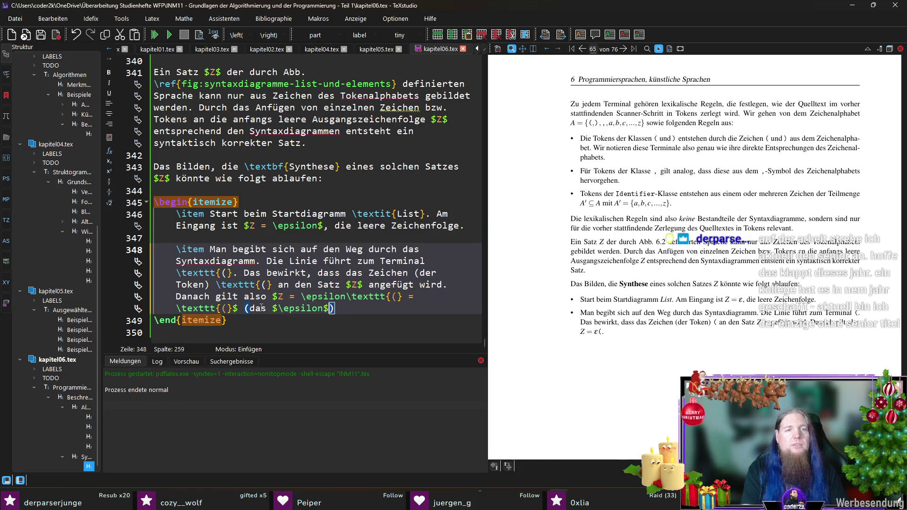
pyautogui.write('steht')
pyautogui.press('BackSpace')
pyautogui.press('BackSpace')
pyautogui.press('BackSpace')
pyautogui.write('weggelassen ')
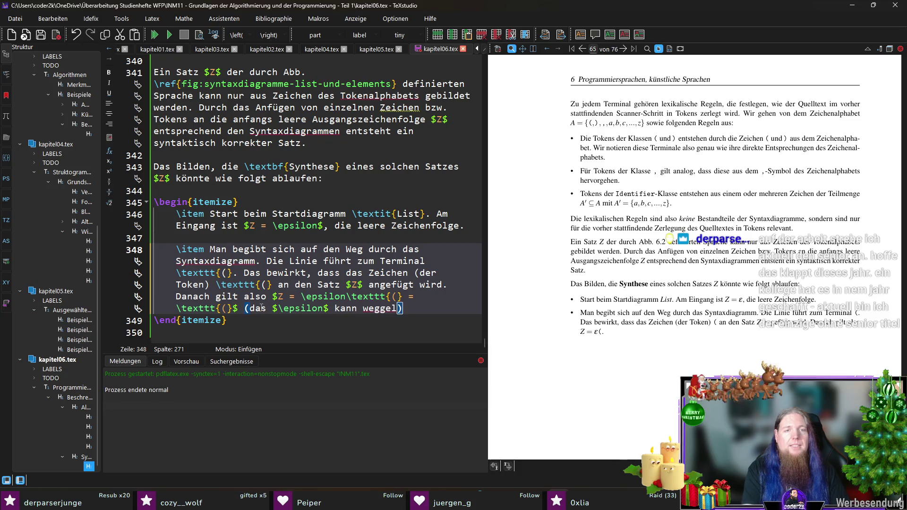
pyautogui.write('werden, da e')
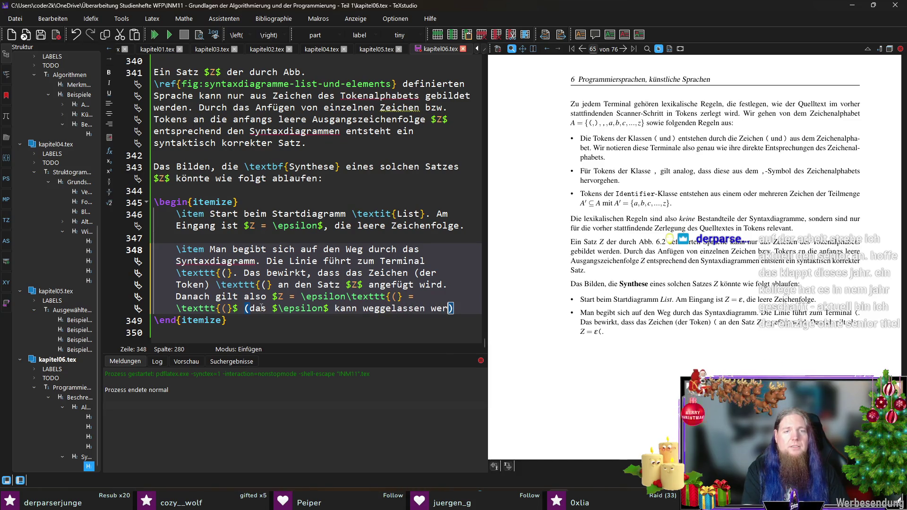
pyautogui.write('s ')
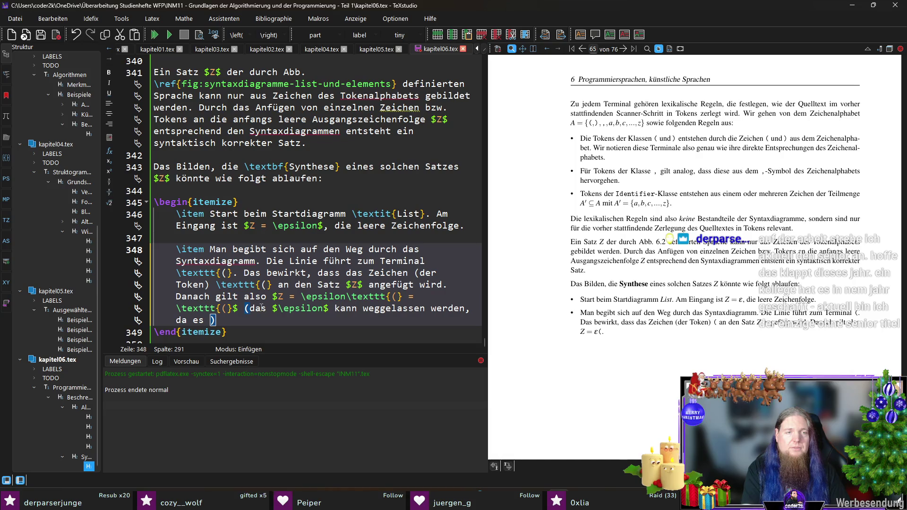
pyautogui.write('die leere Zeiche')
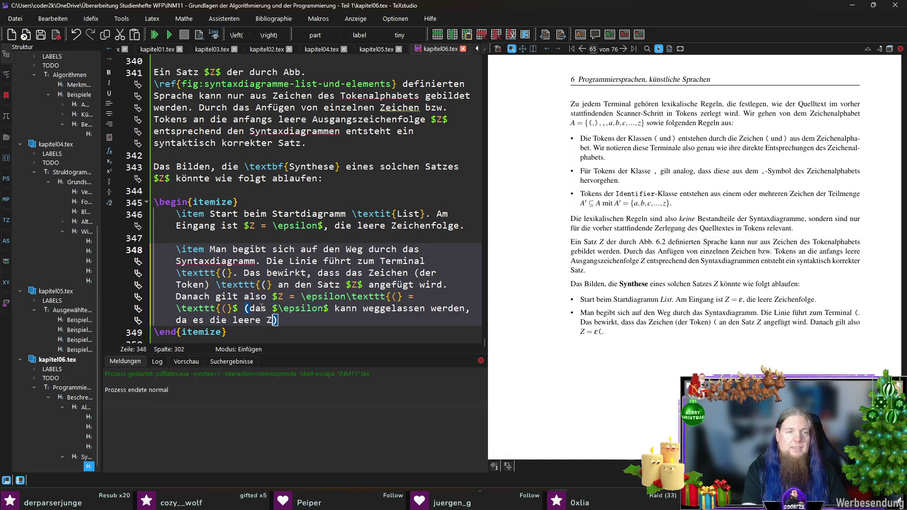
pyautogui.write('nfolge repräsentiert')
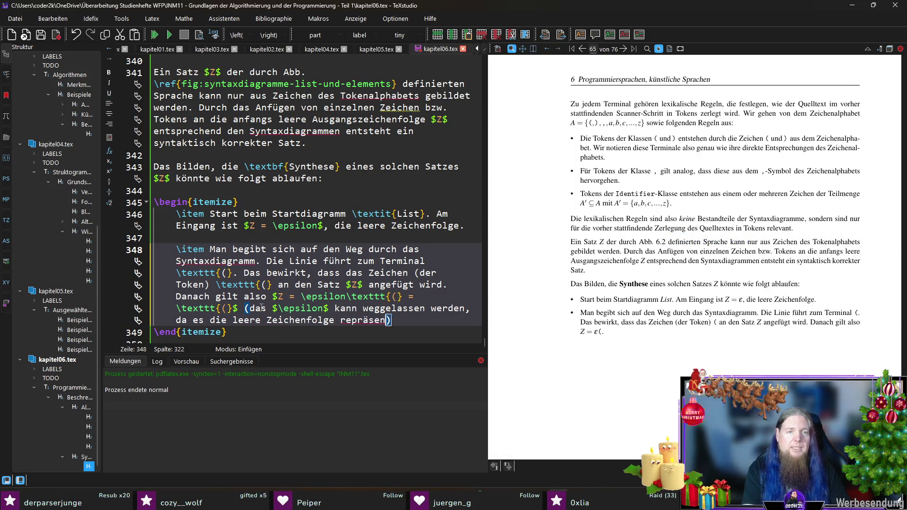
pyautogui.write(').')
pyautogui.press('F5')
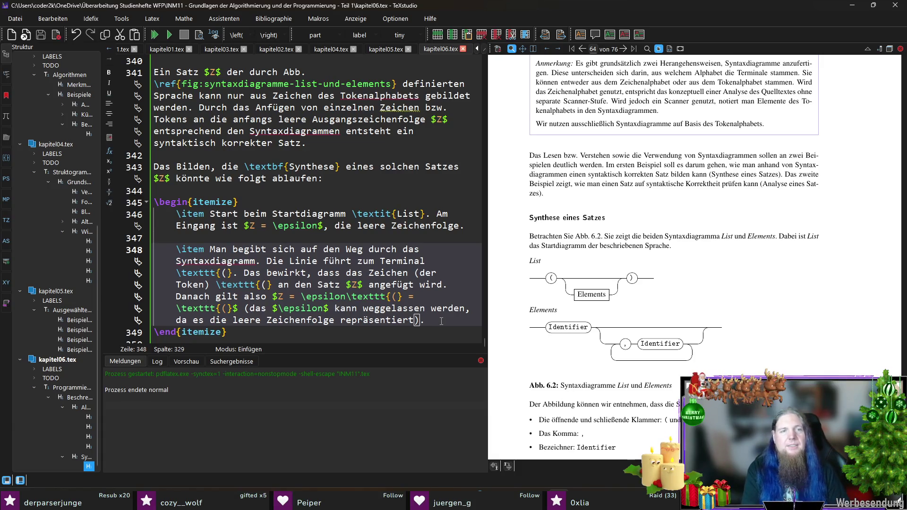
# Start a new bullet: '\item Als nächstes sind zwei verschiedene Wege möglich: Entweder wir'
pyautogui.press('Return')
pyautogui.press('Return')
pyautogui.write('\\item')
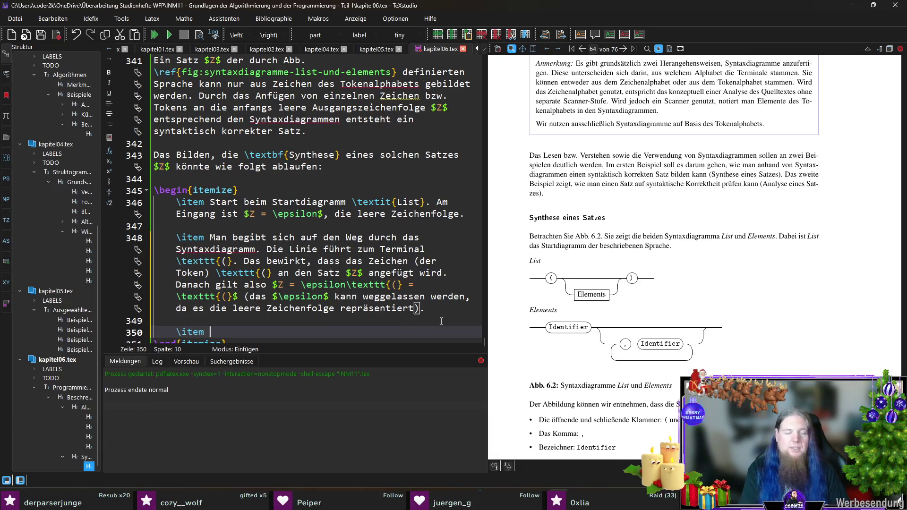
pyautogui.write(' Als nächstes')
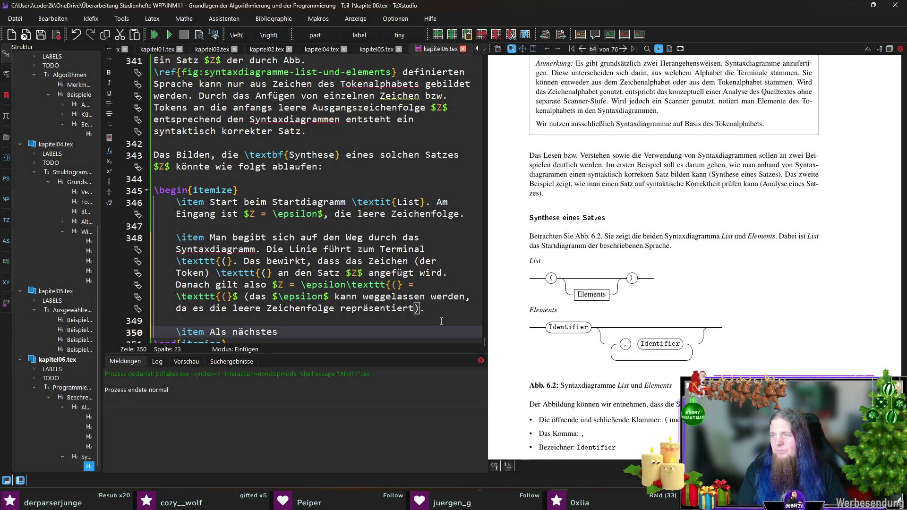
pyautogui.write(' sind z')
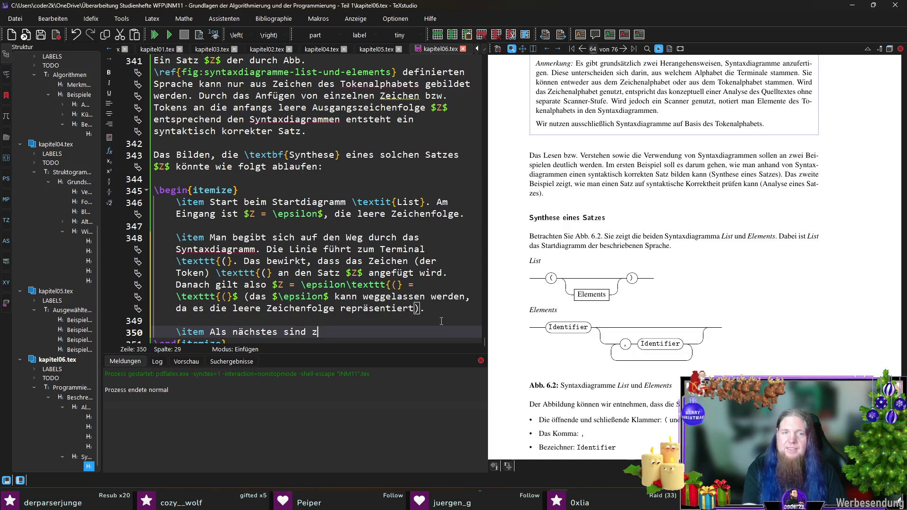
pyautogui.write('wei mögliche Wege')
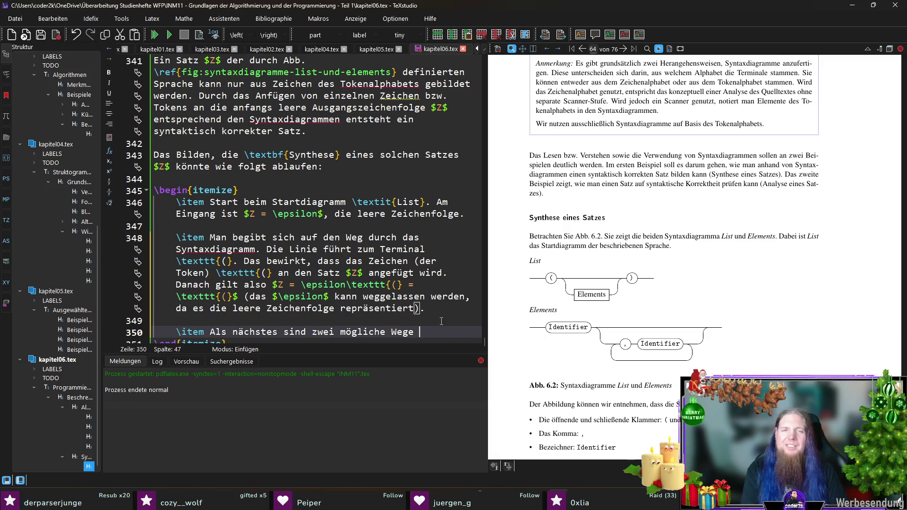
pyautogui.hotkey('ctrl', 'Left')
pyautogui.hotkey('ctrl', 'shift', 'Left')
pyautogui.write('verschied')
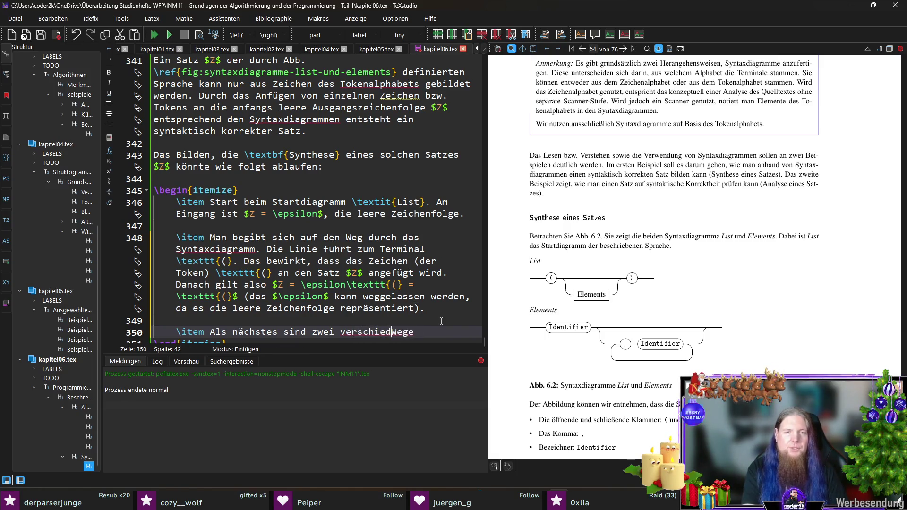
pyautogui.write('ene')
pyautogui.press('End')
pyautogui.write('möglich')
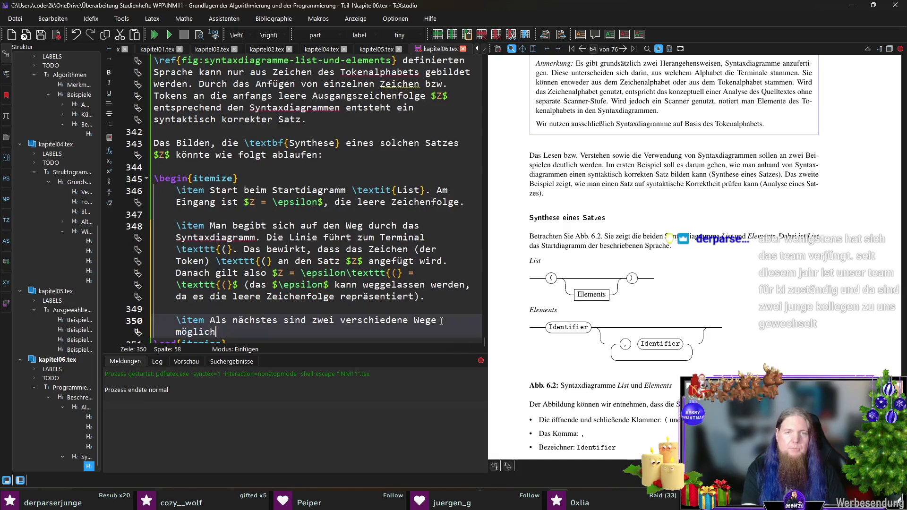
pyautogui.write(': Entwe')
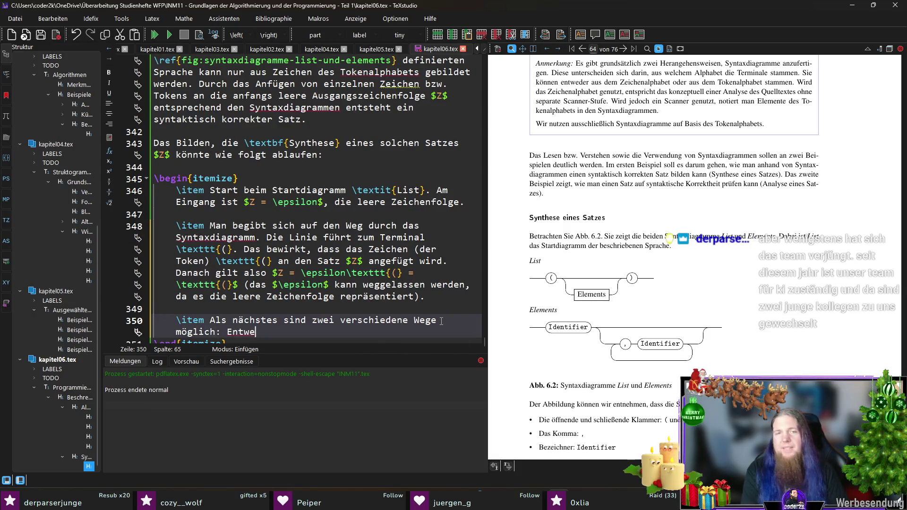
pyautogui.write('der wir')
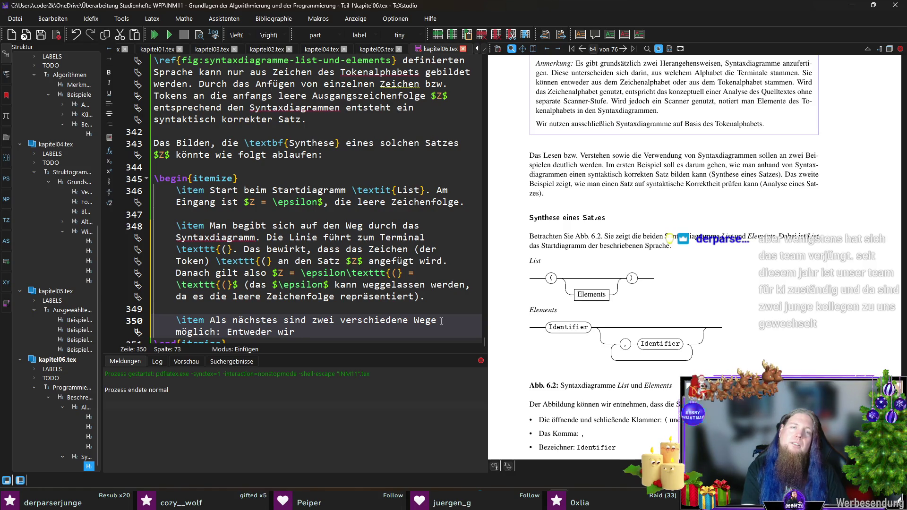
# Continue with 'machen mit dem Zeichen \texttt{)} weiter' or leaving the \textit{List} diagram for Elements
pyautogui.write('machen mit')
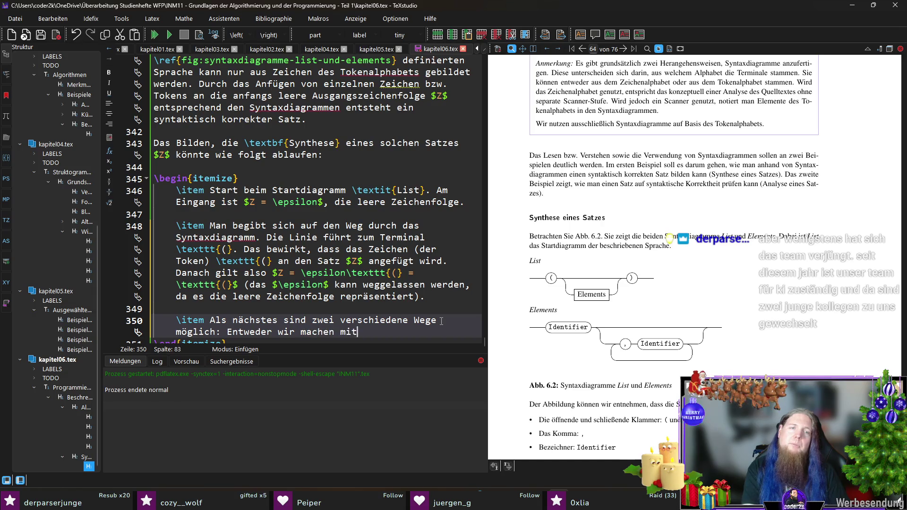
pyautogui.write(' dem \texttt{(')
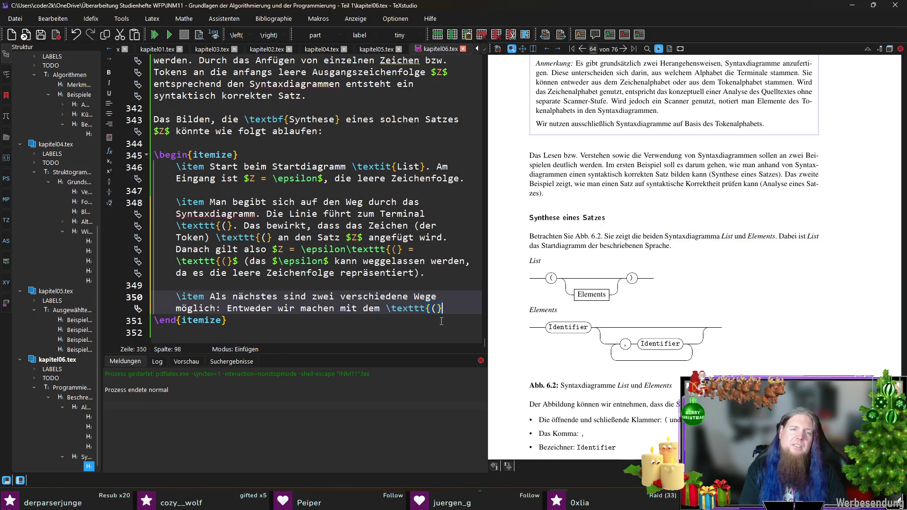
pyautogui.write('}')
pyautogui.hotkey('ctrl', 'Left')
pyautogui.hotkey('ctrl', 'Left')
pyautogui.hotkey('ctrl', 'Left')
pyautogui.write('Zeichen')
pyautogui.press('End')
pyautogui.write('weiter')
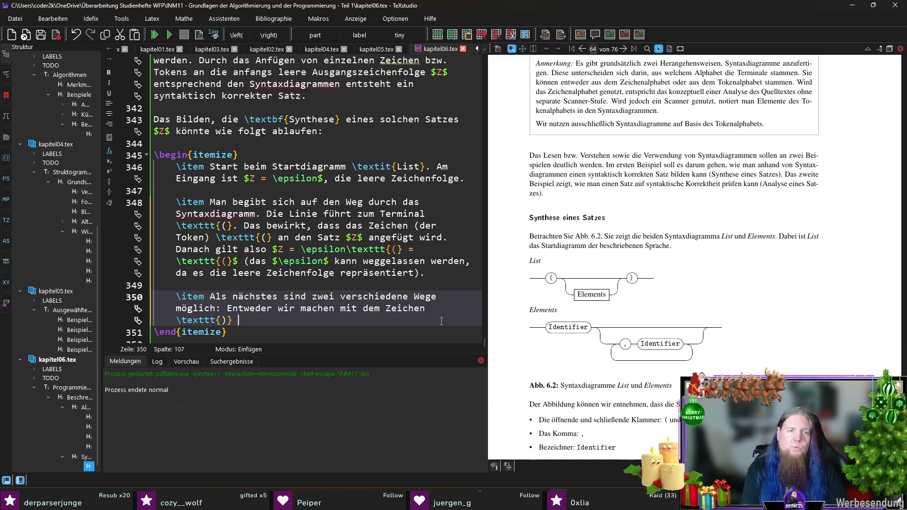
pyautogui.write(' oder')
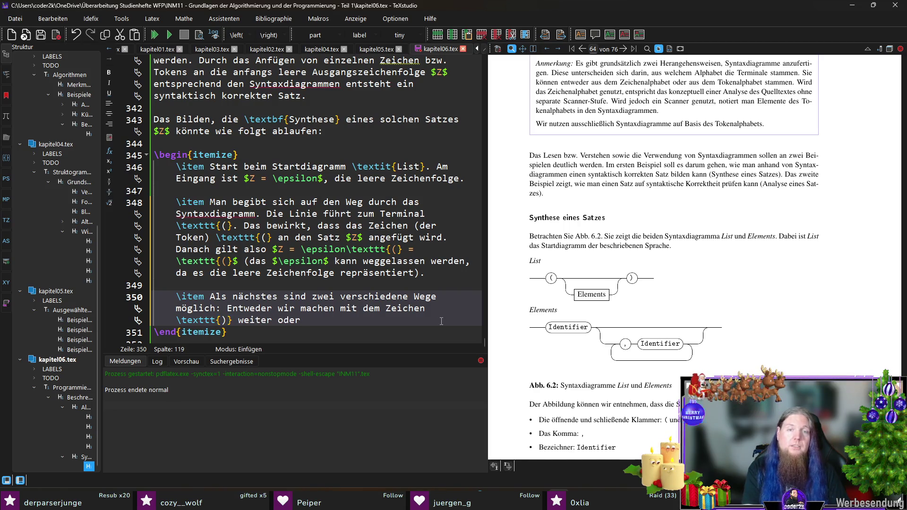
pyautogui.write(' wir ')
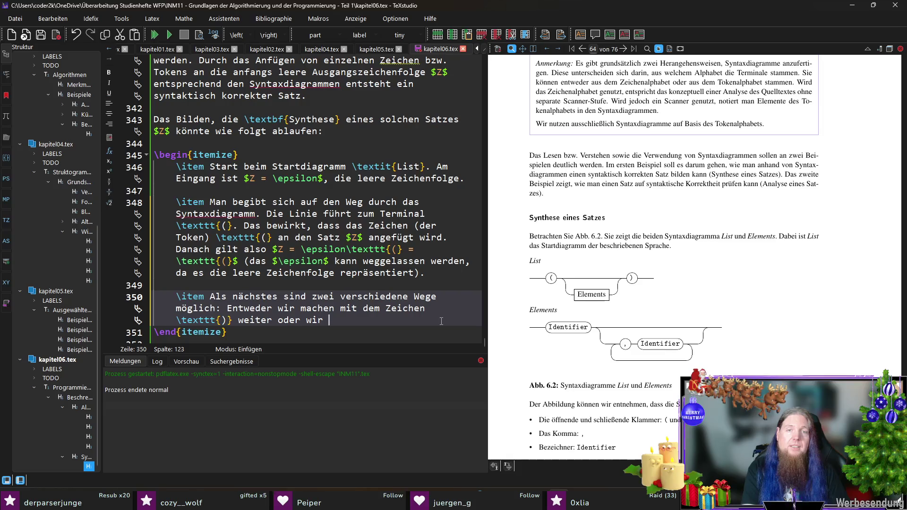
pyautogui.write('verlassen kurzzeitig')
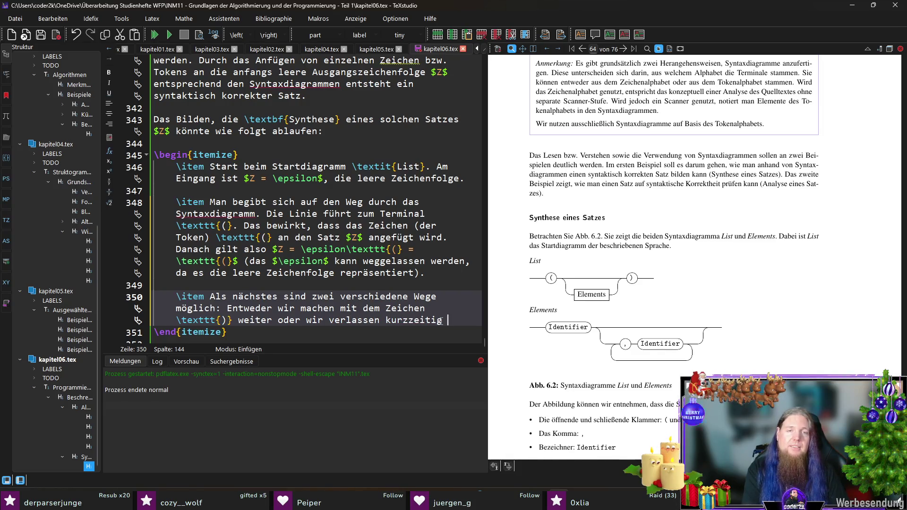
pyautogui.write('das \textit{List}')
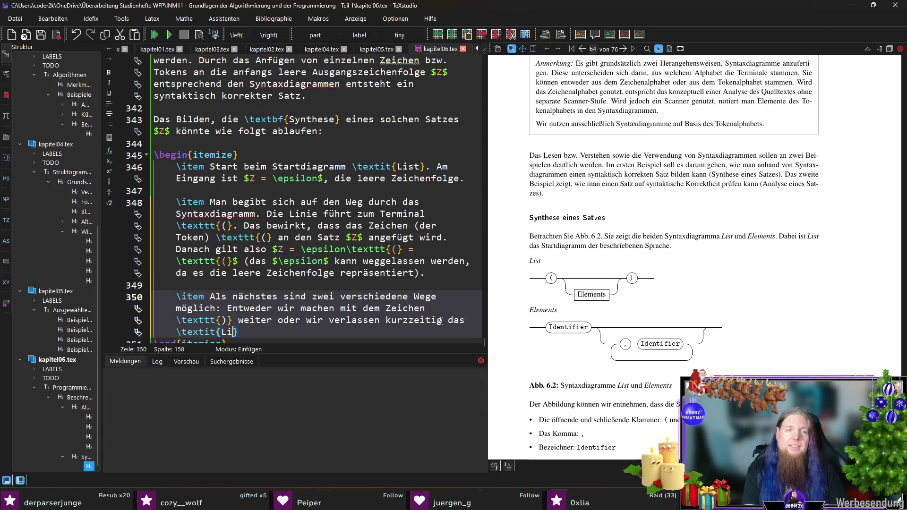
pyautogui.write('-Diag')
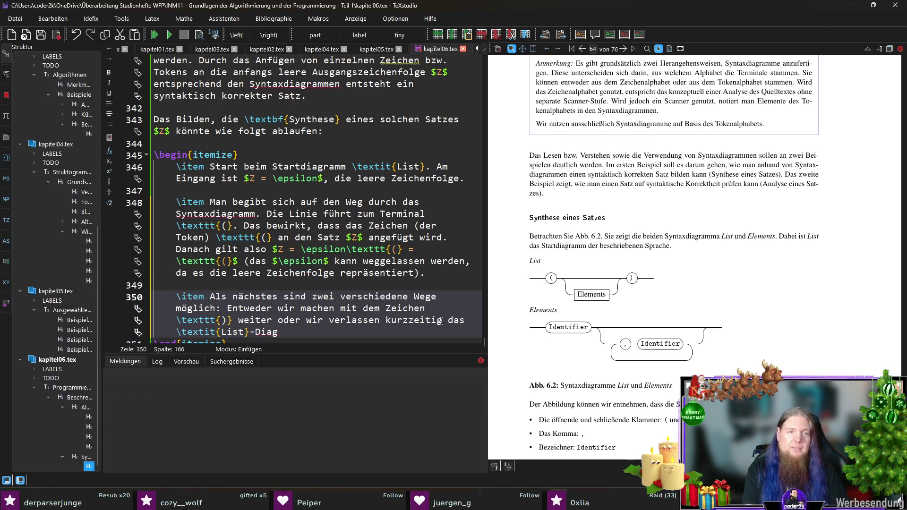
pyautogui.write('ramm und springen in das')
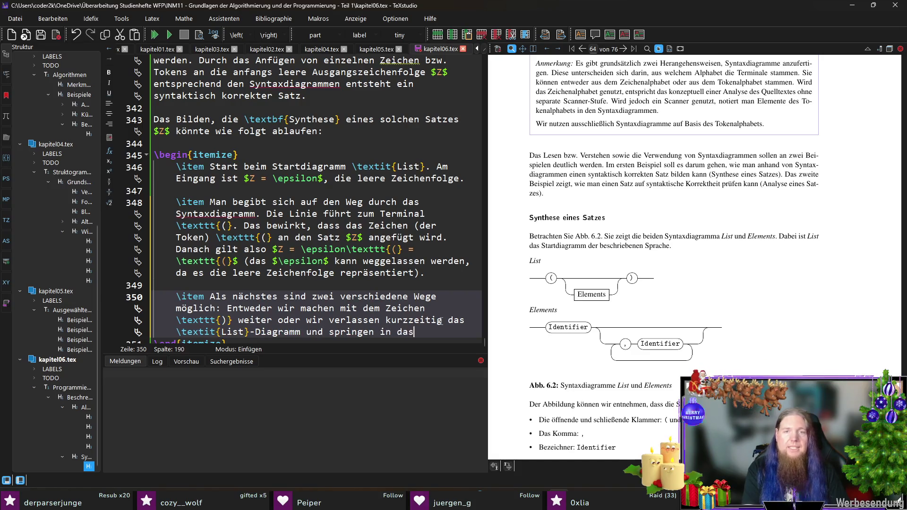
pyautogui.write(' \textit{Elements}-Diag')
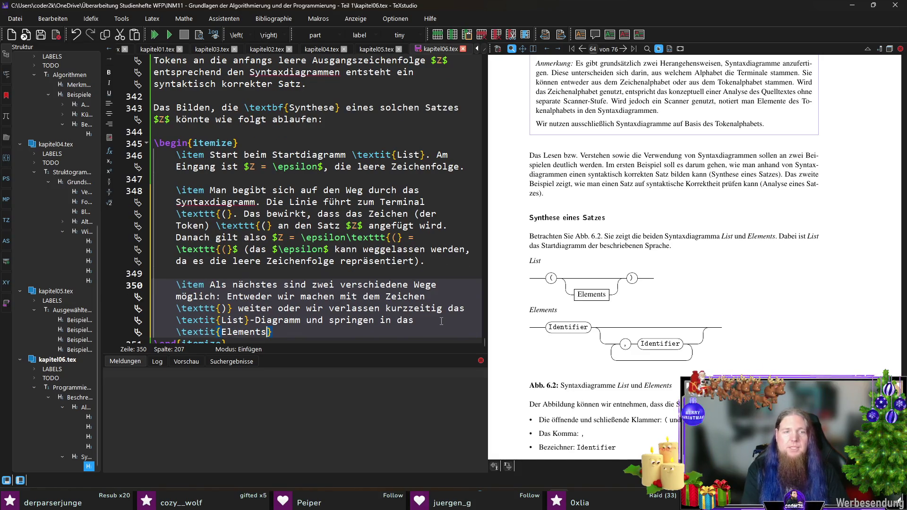
pyautogui.write('ramm.')
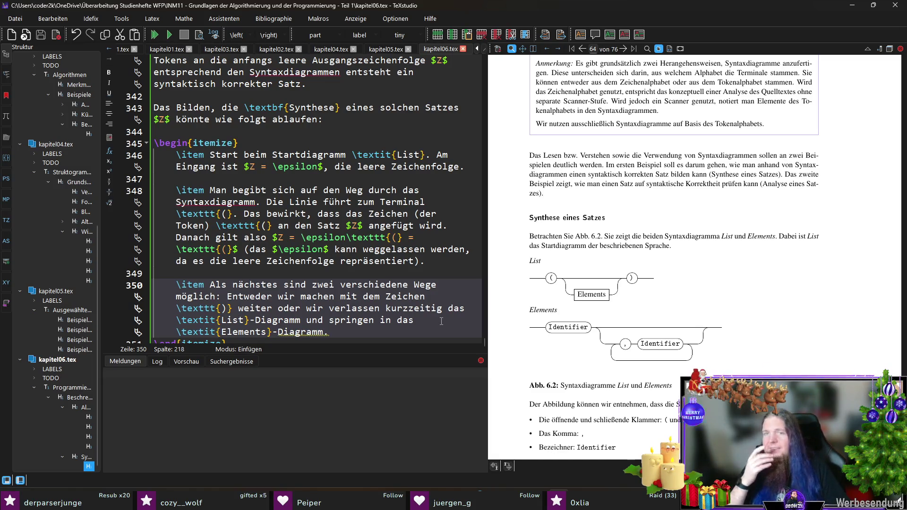
pyautogui.scroll(-1, 370, 279)
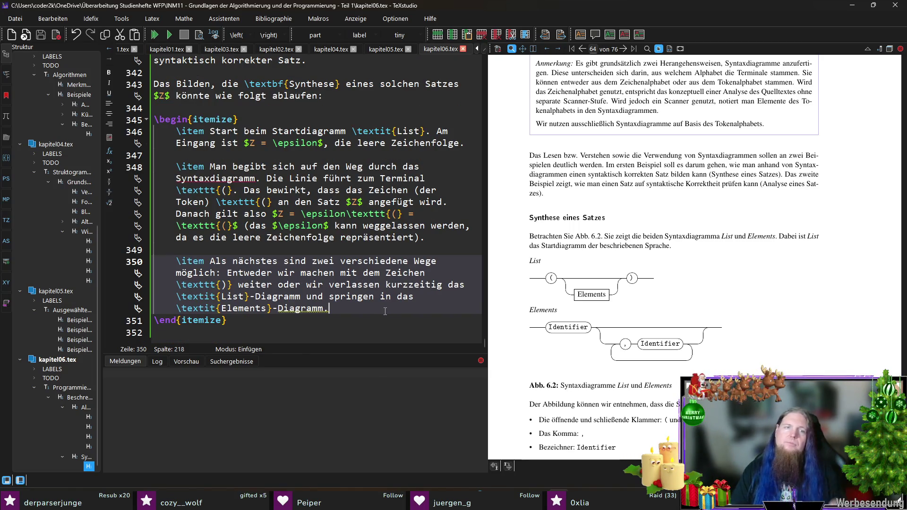
# Add 'In der ersten der Möglichkeiten würde sich unmittelbar $Z = \texttt{(}\texttt{)}$ ergeben'
pyautogui.write('Im ersten Fa')
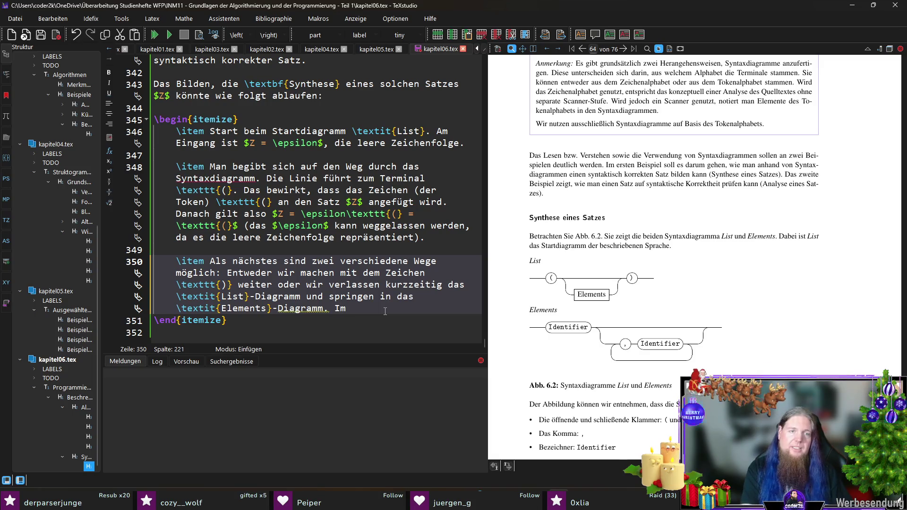
pyautogui.press('BackSpace')
pyautogui.press('BackSpace')
pyautogui.write('dieser Fä')
pyautogui.press('BackSpace')
pyautogui.press('BackSpace')
pyautogui.write('beiden')
pyautogui.click(384, 309)
pyautogui.hotkey('ctrl', 'Left')
pyautogui.press('BackSpace')
pyautogui.press('BackSpace')
pyautogui.write('n der ')
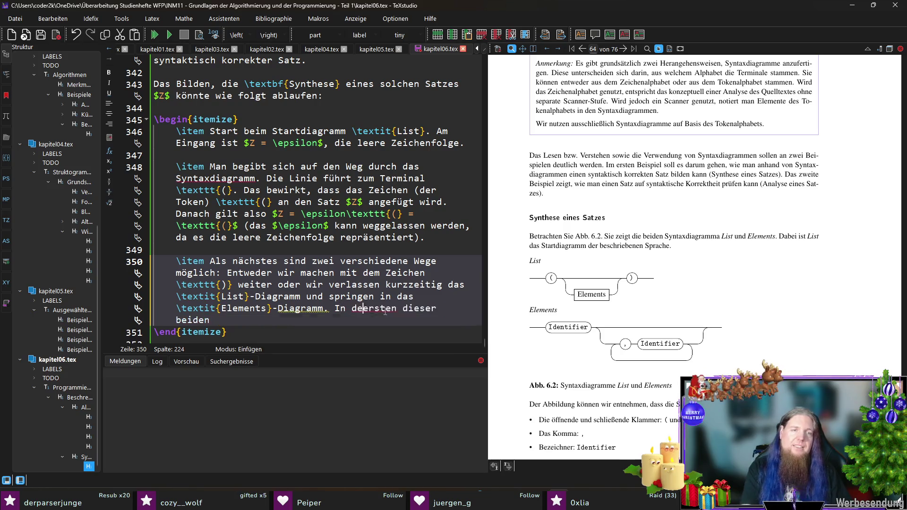
pyautogui.write('Möglich')
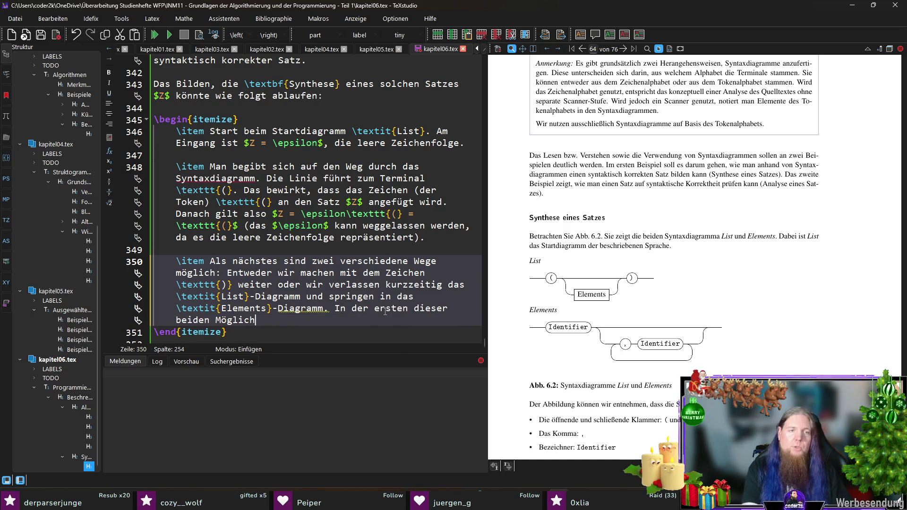
pyautogui.write('keiten würde sich')
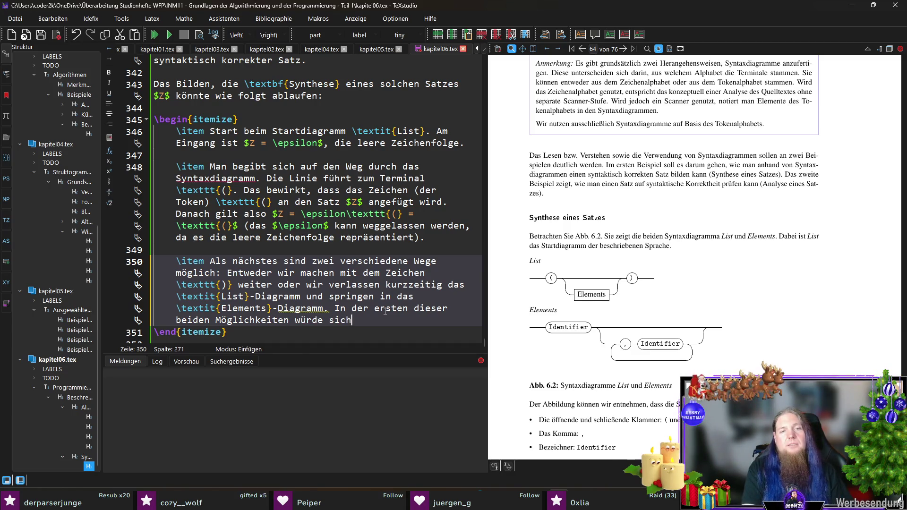
pyautogui.write(' unmittelb')
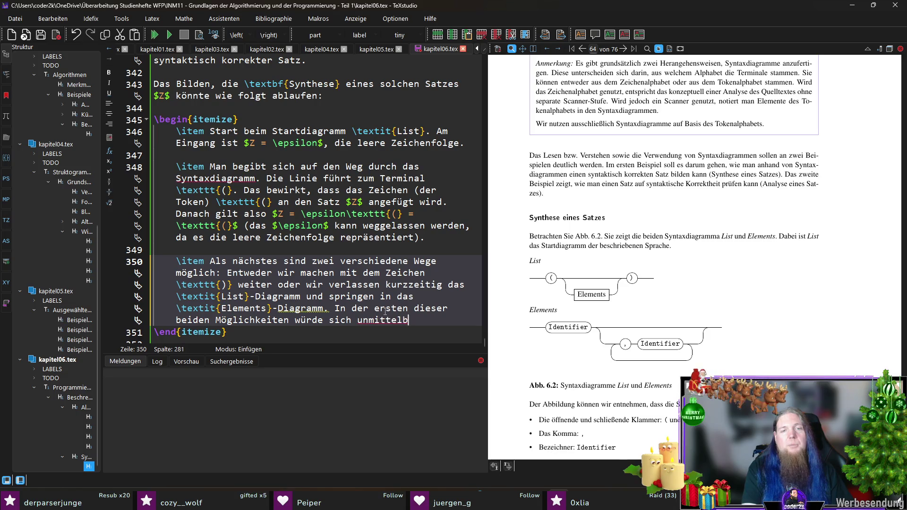
pyautogui.write('ar $Z =')
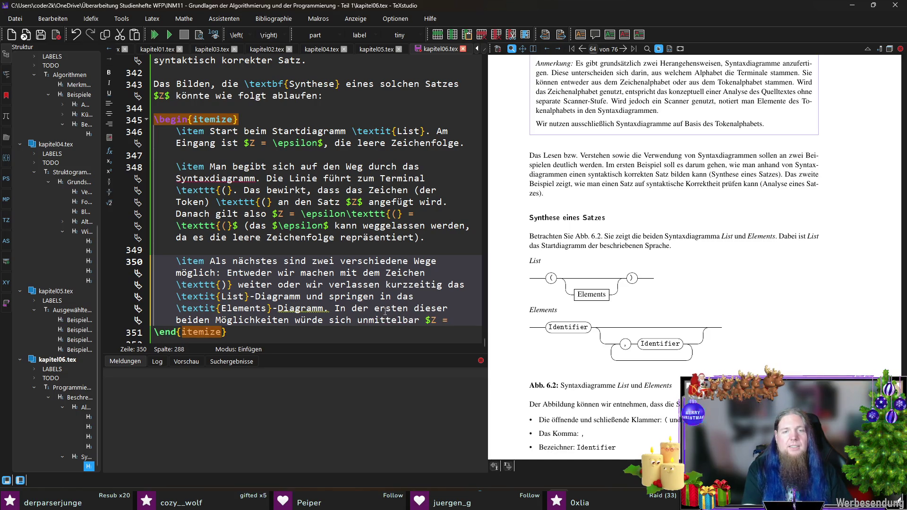
pyautogui.write('\texttt{(}\texttt{(')
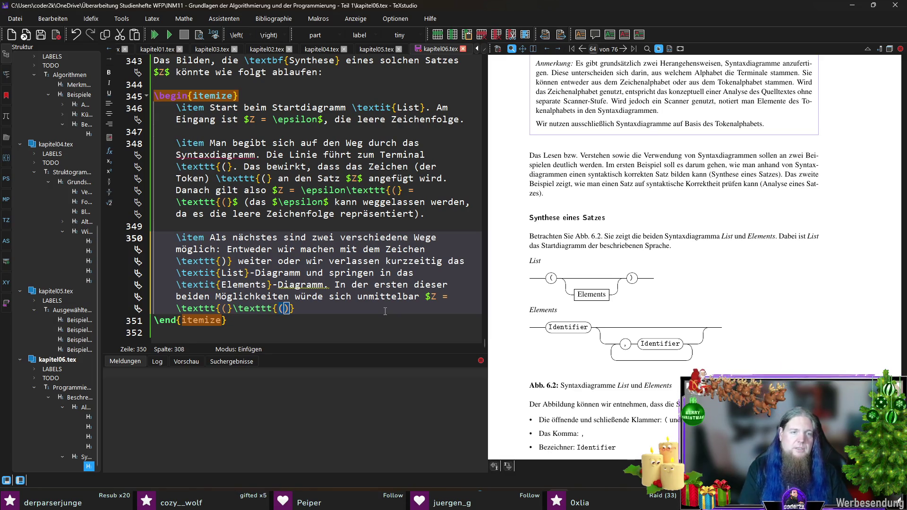
pyautogui.write(')')
pyautogui.write('$ ergeben.')
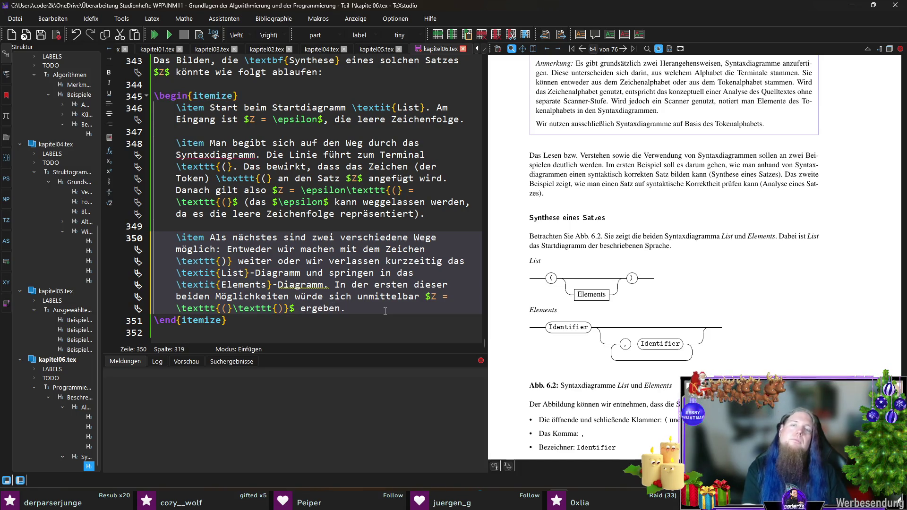
# Append that the synthesis ends, introduce the „interessanteren“ jump case, and compile
pyautogui.press('BackSpace')
pyautogui.write('und die Synteh')
pyautogui.press('BackSpace')
pyautogui.press('BackSpace')
pyautogui.write('hese wäre beendet.')
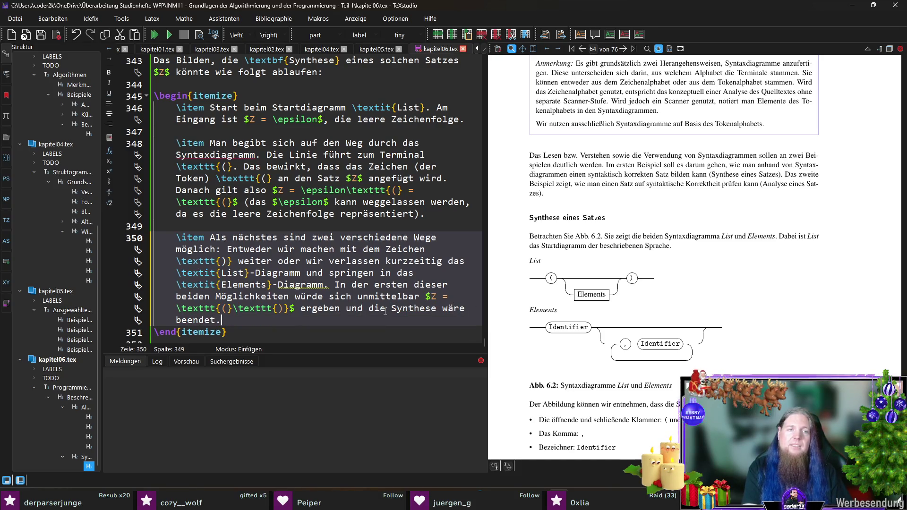
pyautogui.write(' Wir betrachten da')
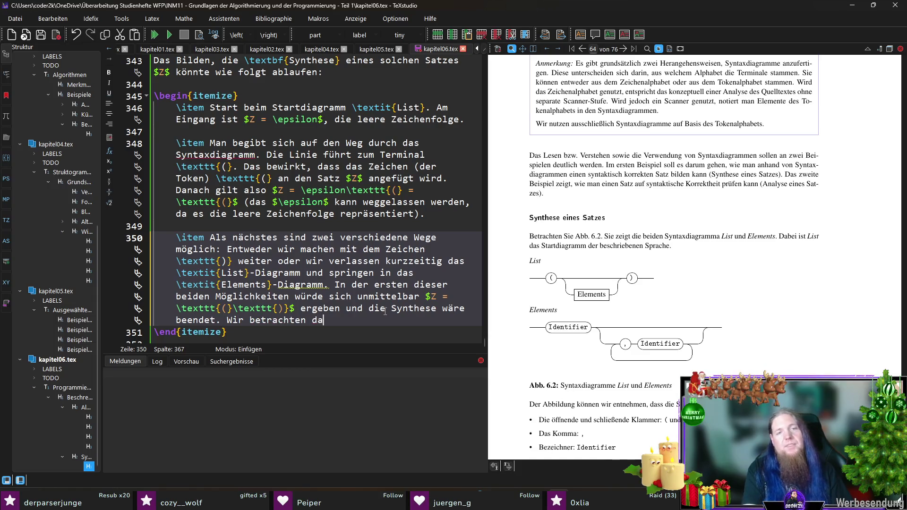
pyautogui.write('her den „interessanteren')
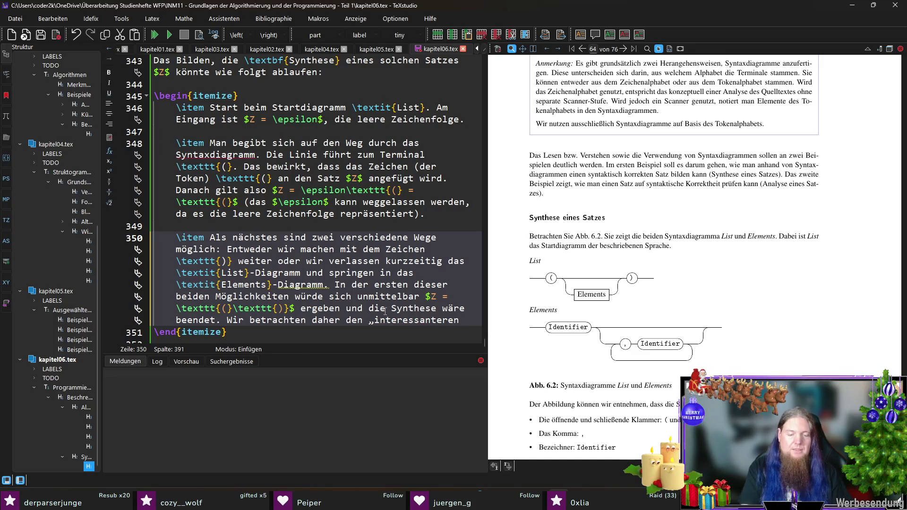
pyautogui.write('“ Fall, n')
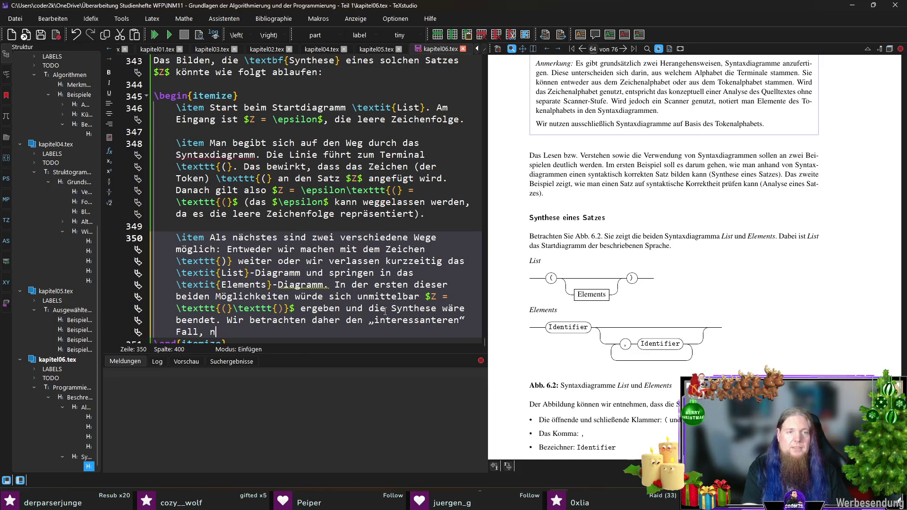
pyautogui.write('ämlich den Sprung in')
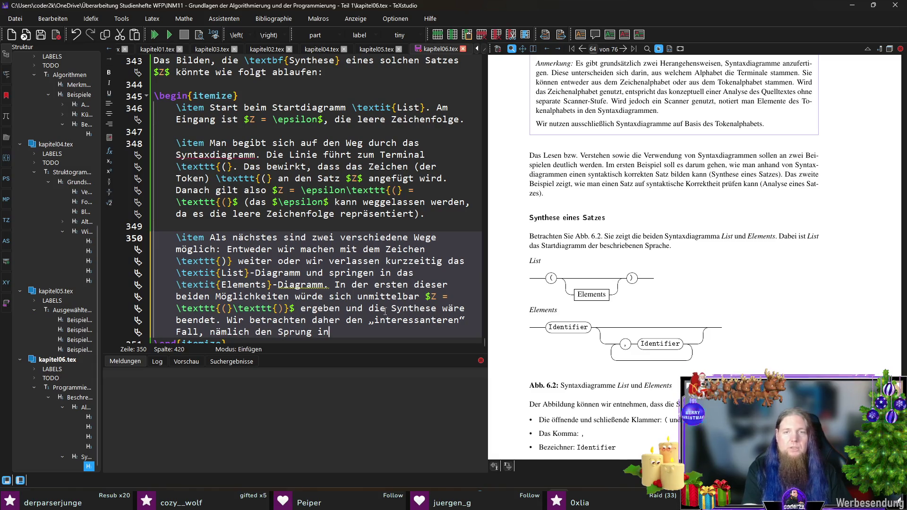
pyautogui.write(' das \textit{Elements}')
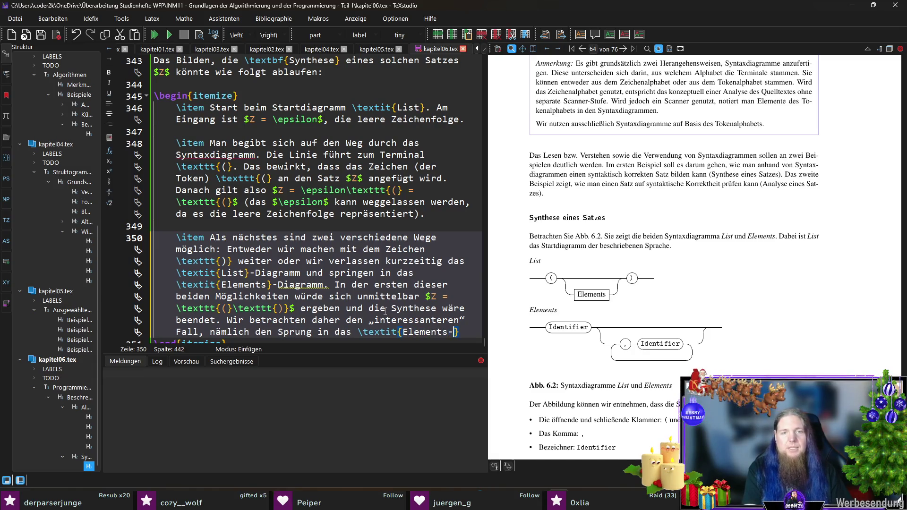
pyautogui.write('-Di')
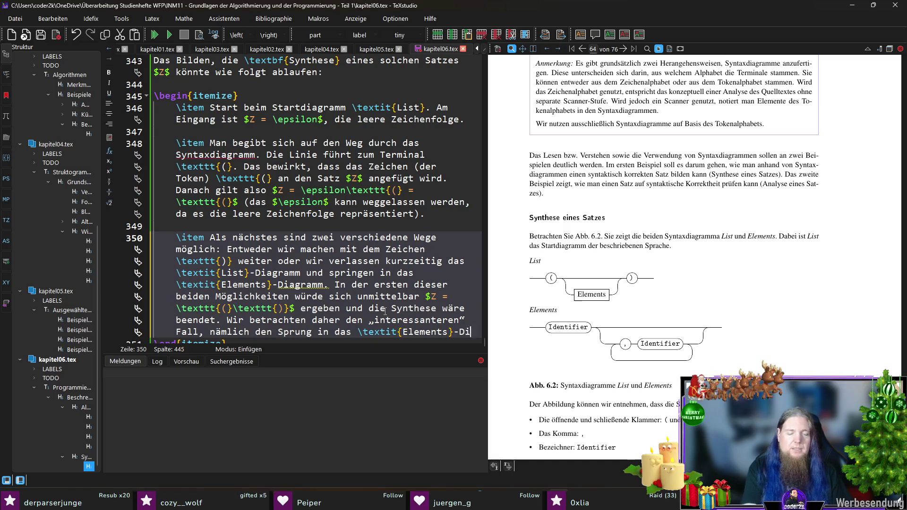
pyautogui.write('agramm.')
pyautogui.press('F5')
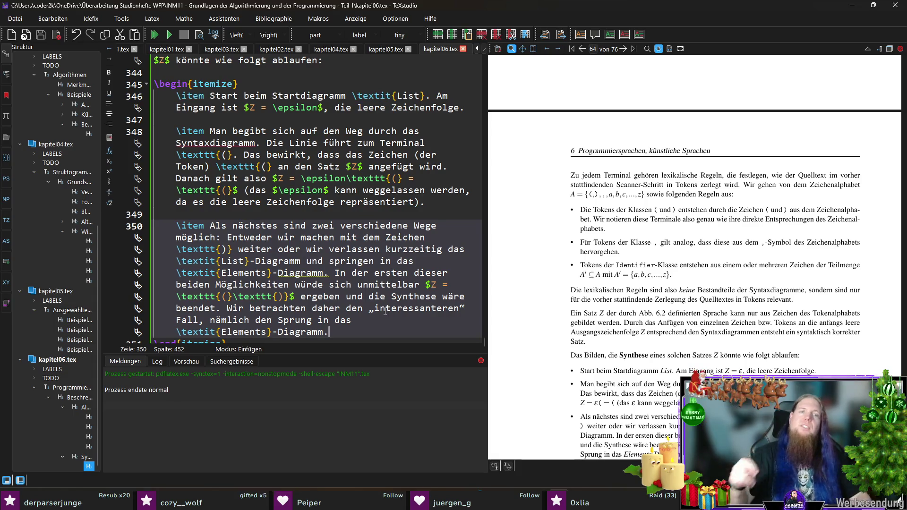
# Rebuild the PDF so the preview shows the third bullet ending with the Elements jump
pyautogui.scroll(-1, 362, 302)
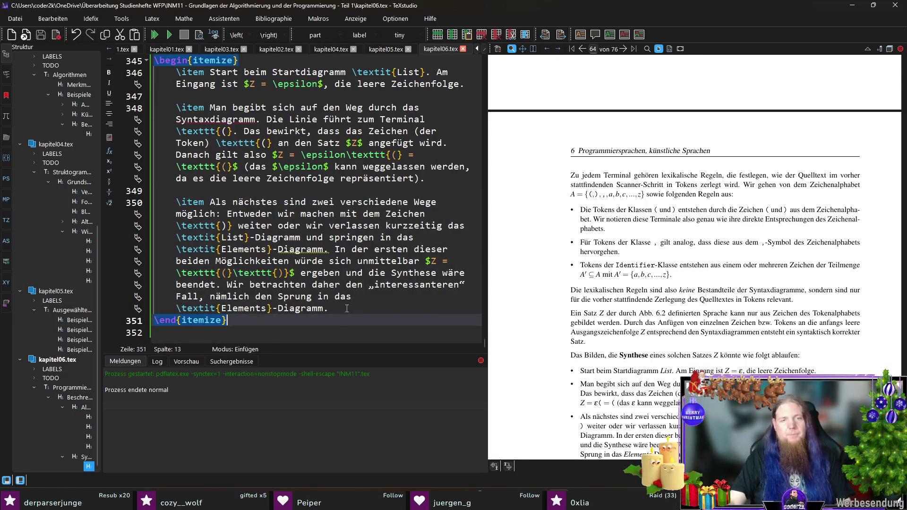
pyautogui.click(374, 327)
pyautogui.press('F5')
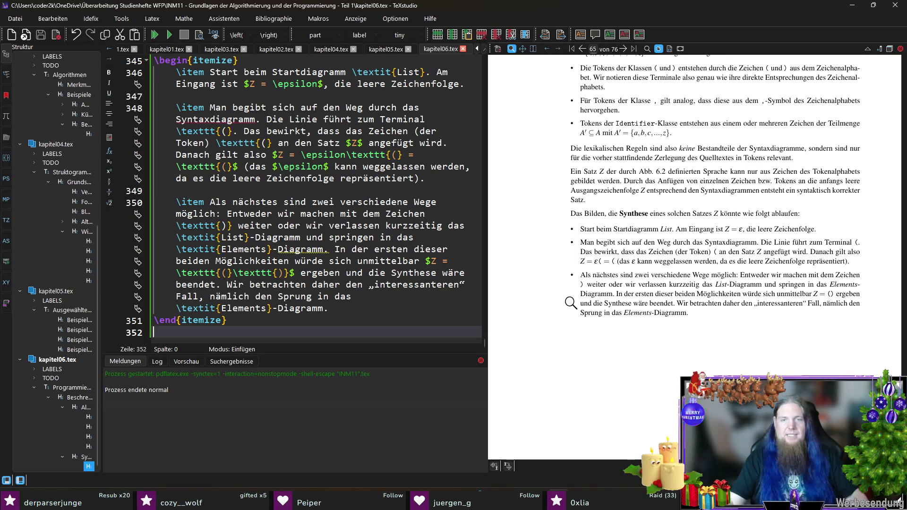
pyautogui.click(387, 306)
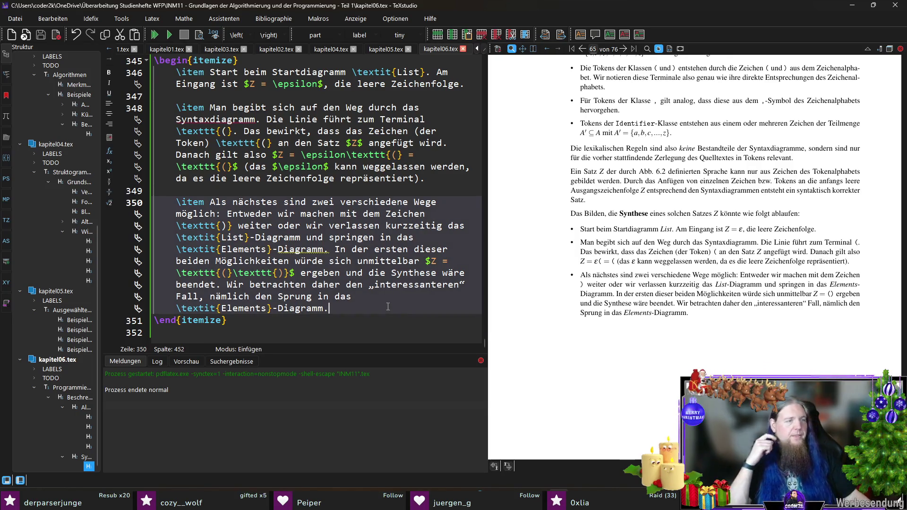
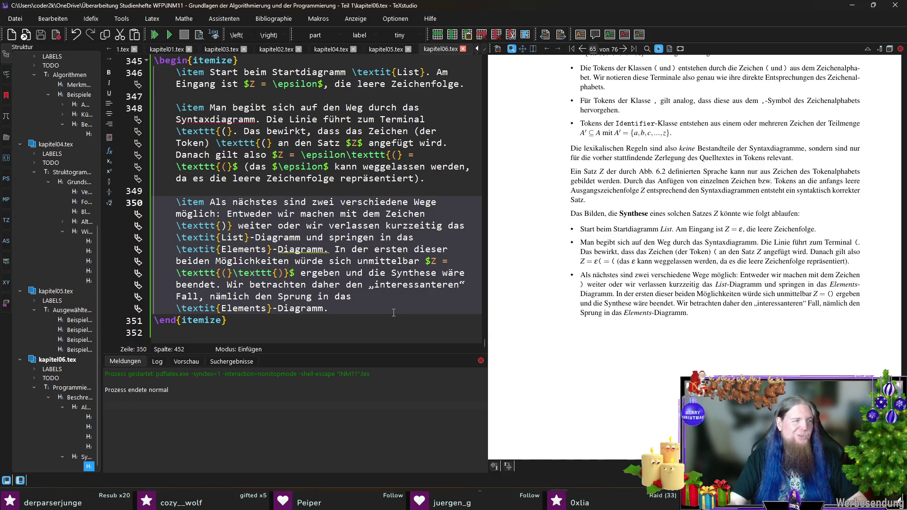
# Start a fourth item after item three reading '\item Das Elements-Diagramm', with Abb. 6.2 in view
pyautogui.click(389, 322)
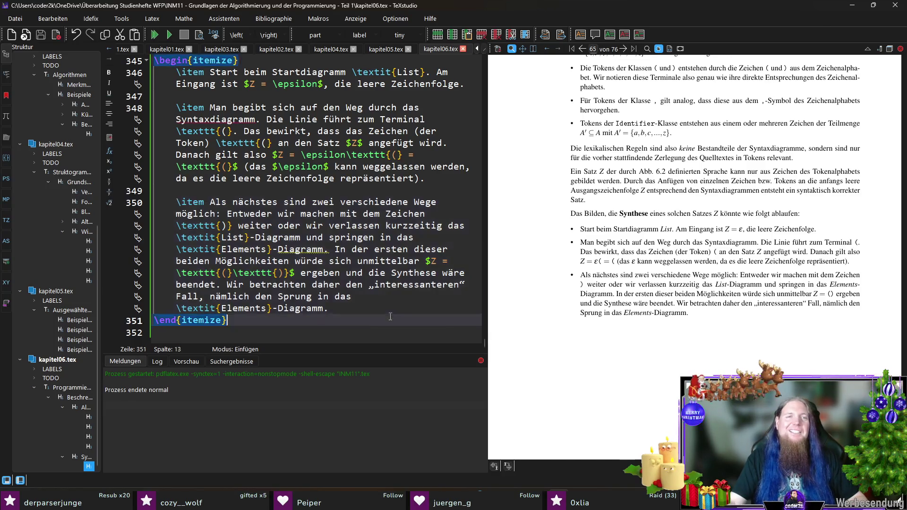
pyautogui.click(386, 330)
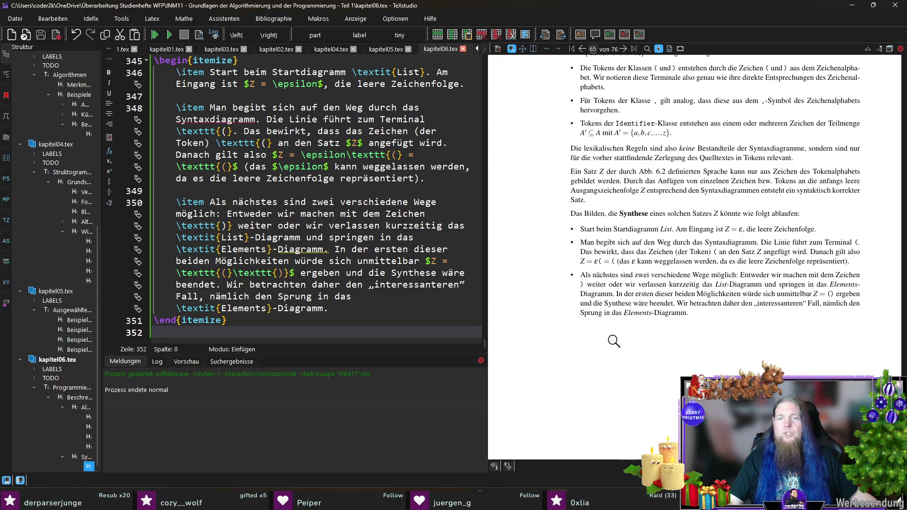
pyautogui.scroll(8, 713, 246)
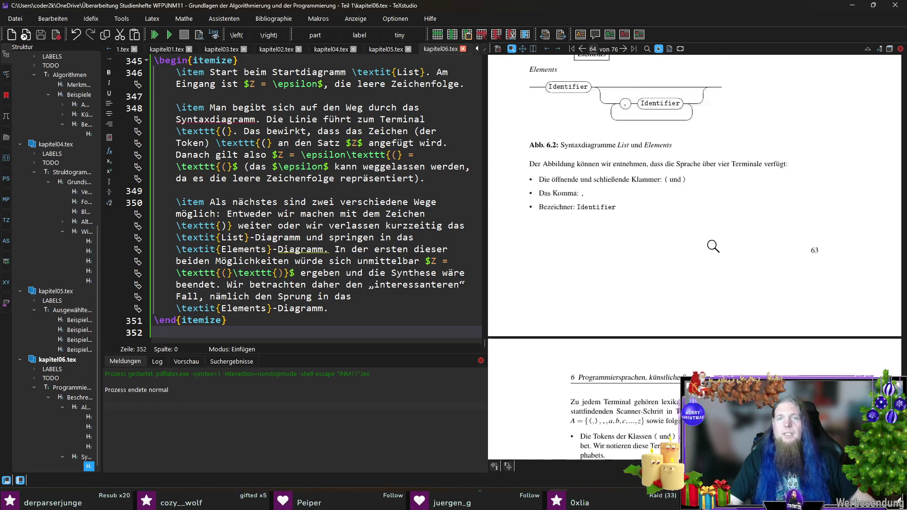
pyautogui.scroll(3, 713, 246)
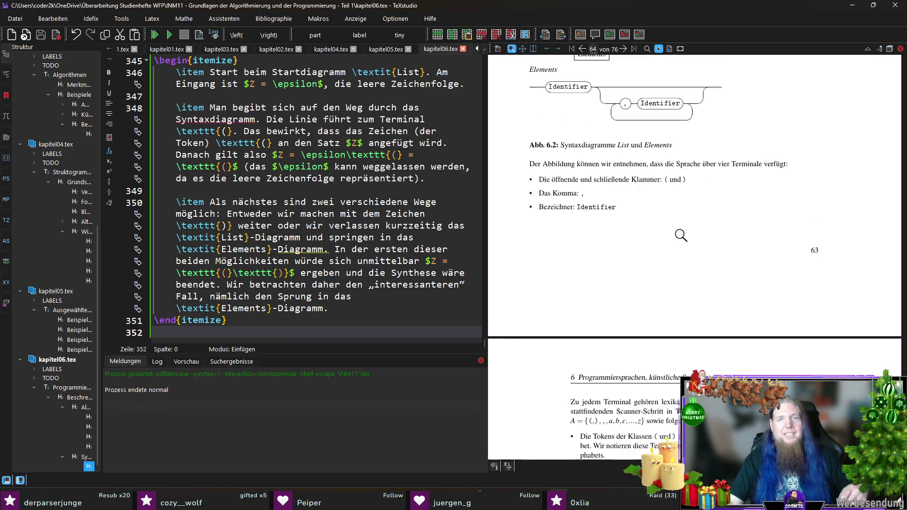
pyautogui.click(345, 304)
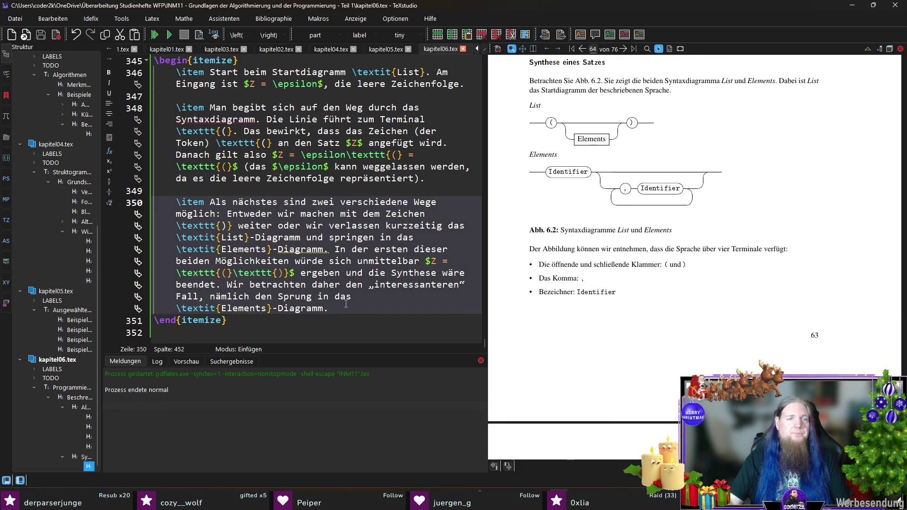
pyautogui.press('Return')
pyautogui.press('Return')
pyautogui.write('\\item ')
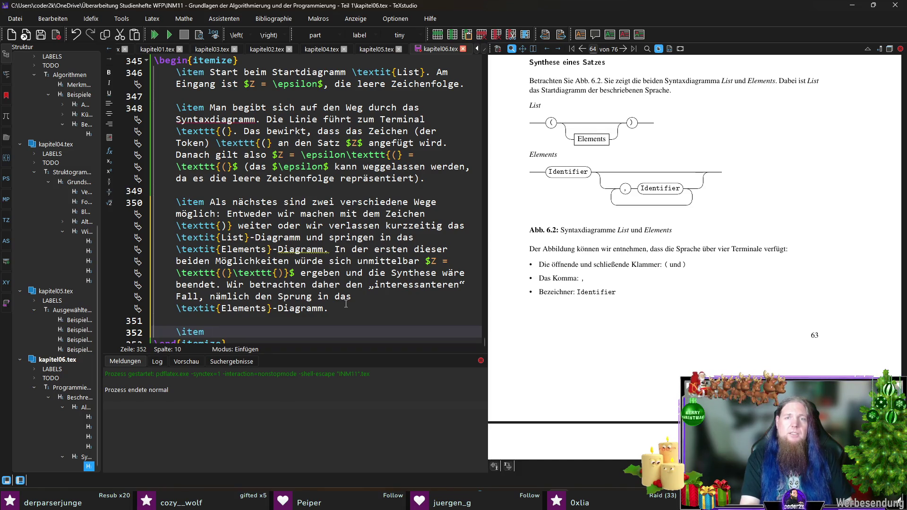
pyautogui.write('Das ')
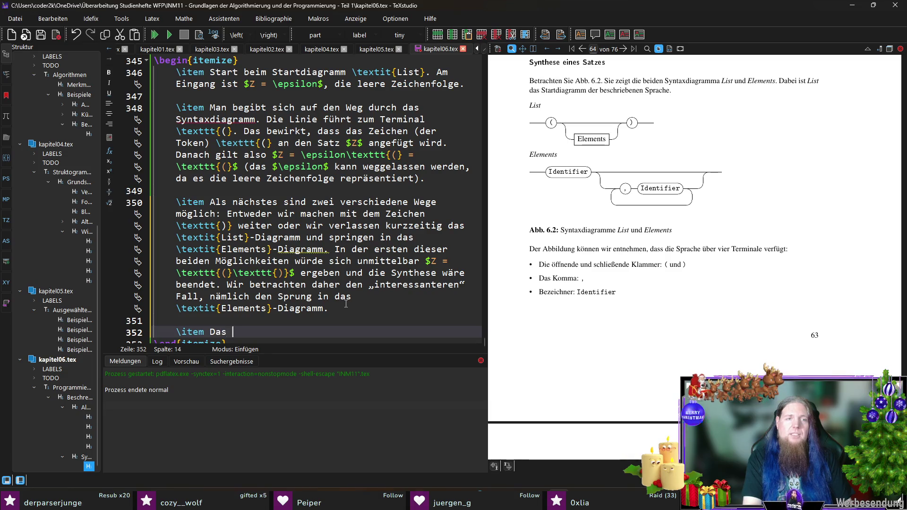
pyautogui.write('Elements-Diagramm')
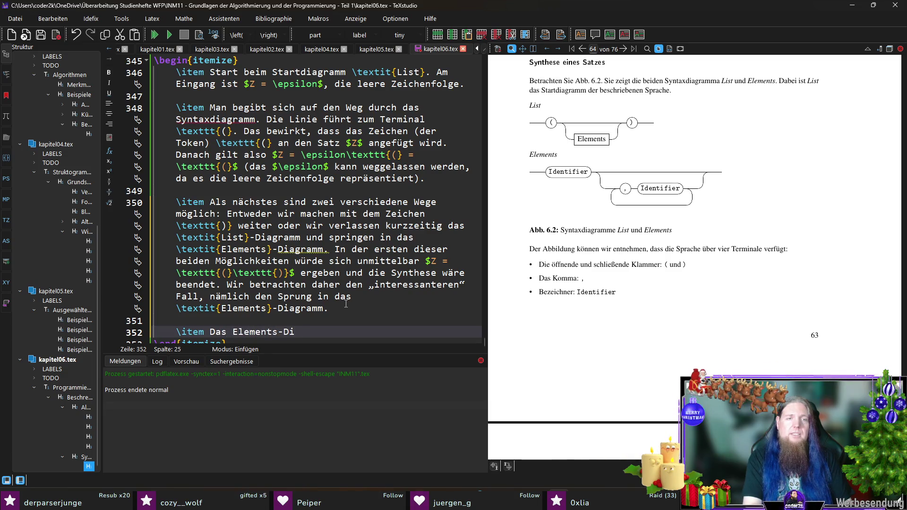
# Italicise 'Elements' and continue with 'beginnt mit einem \texttt{Identifier}-Terminal.'
pyautogui.hotkey('ctrl', 'Left')
pyautogui.hotkey('ctrl', 'Left')
pyautogui.hotkey('ctrl', 'shift', 'Left')
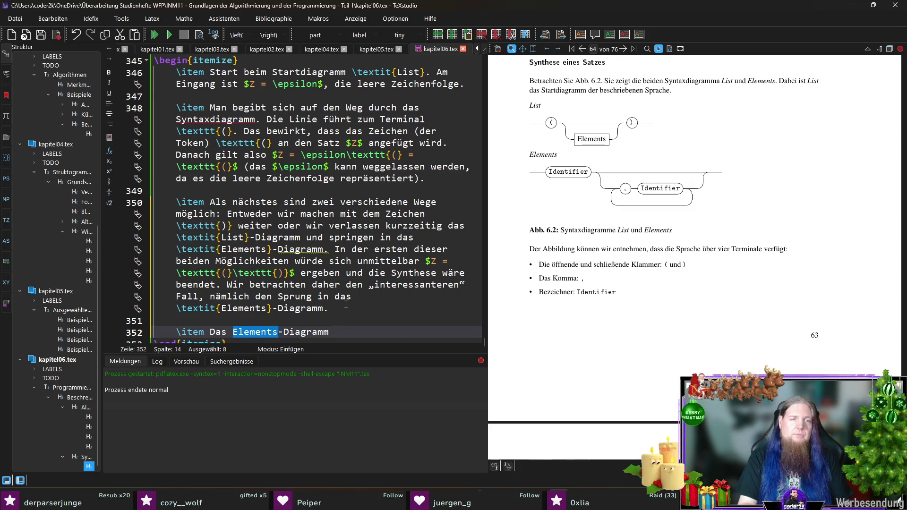
pyautogui.hotkey('ctrl', 'i')
pyautogui.press('End')
pyautogui.write('beginnt')
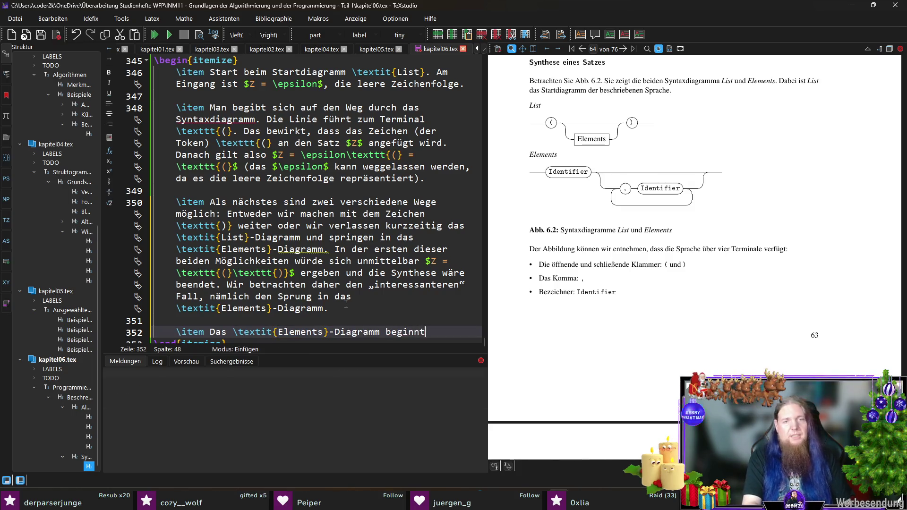
pyautogui.write(' mit einem \text')
pyautogui.write('tt{Identifier}')
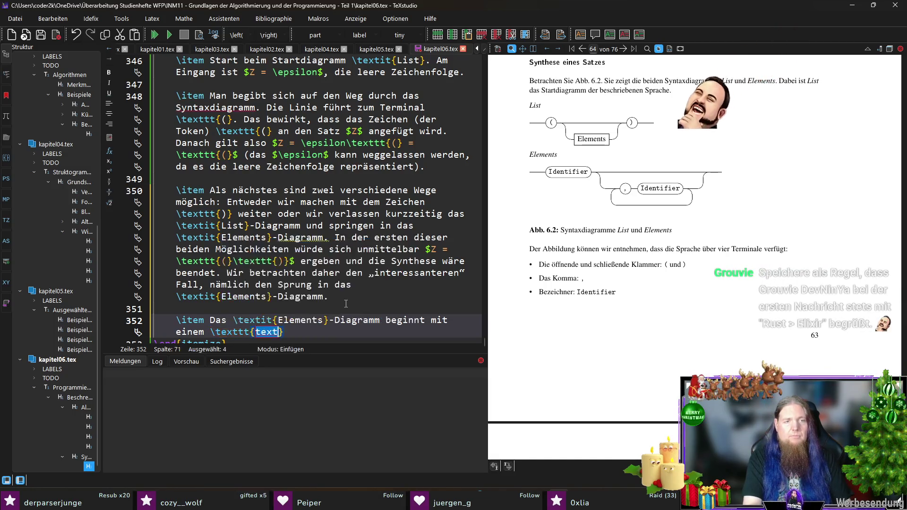
pyautogui.write('-Terminal.')
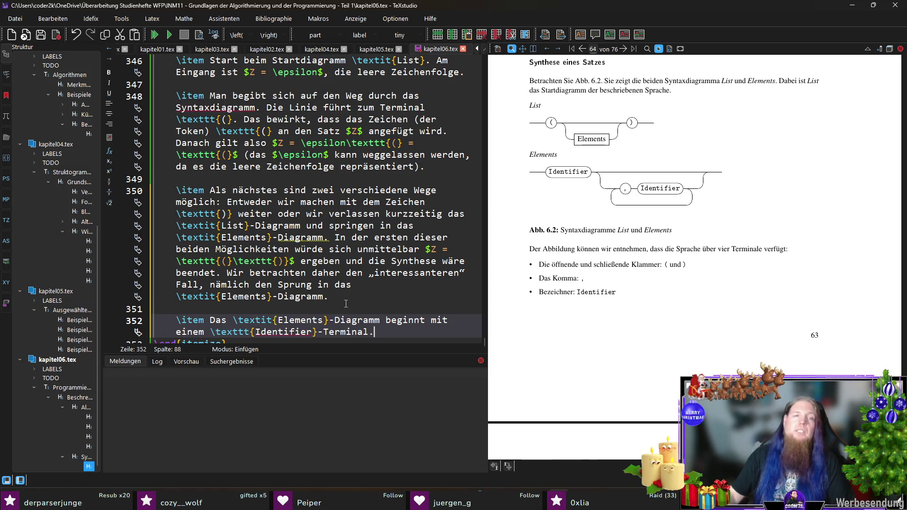
# Begin a follow-on sentence in the fourth item with 'Wir nehmen Beispiel'
pyautogui.scroll(-1, 362, 273)
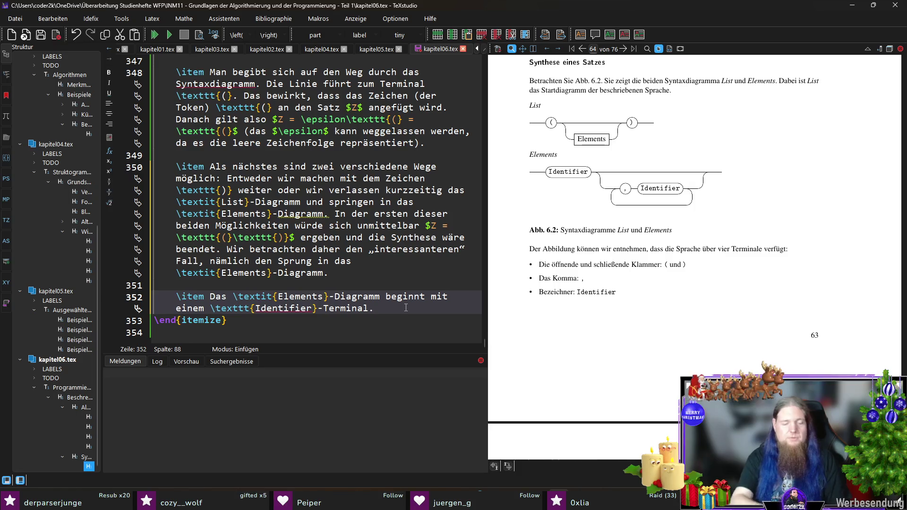
pyautogui.write(' Wir ne')
pyautogui.write('hem')
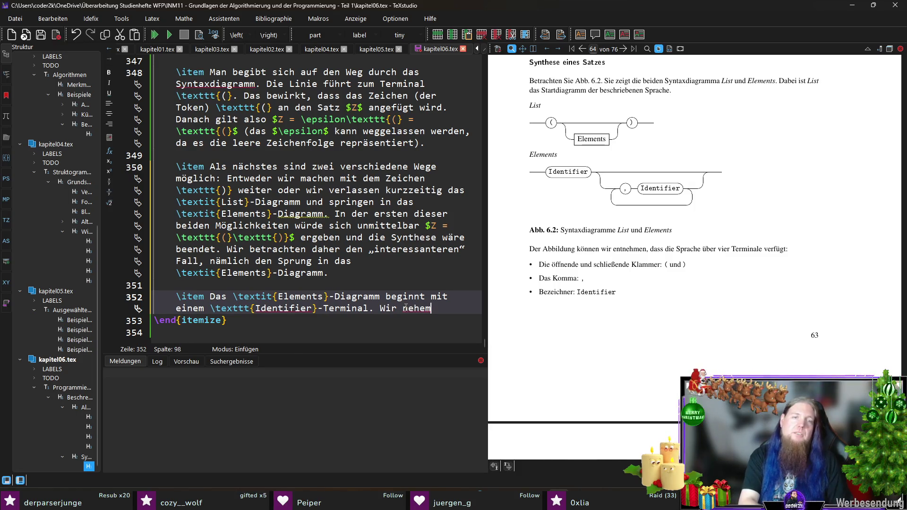
pyautogui.press('BackSpace')
pyautogui.press('BackSpace')
pyautogui.write('men Beispiel')
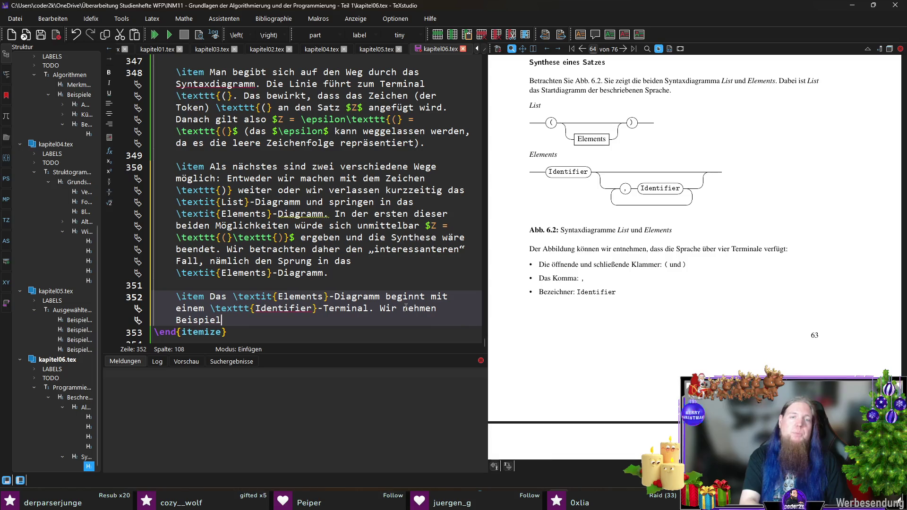
# Reword the follow-on to 'Als Beispiel erzeugen wir ein \texttt{Identifier}-Token aus der'
pyautogui.press('BackSpace')
pyautogui.press('BackSpace')
pyautogui.press('BackSpace')
pyautogui.write('spielhaft')
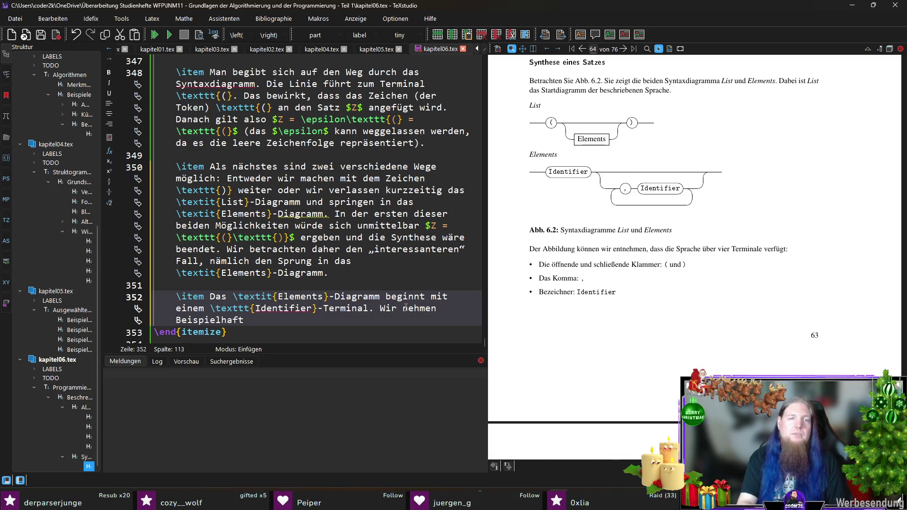
pyautogui.hotkey('ctrl', 'shift', 'Left')
pyautogui.hotkey('ctrl', 'shift', 'Left')
pyautogui.hotkey('ctrl', 'shift', 'Left')
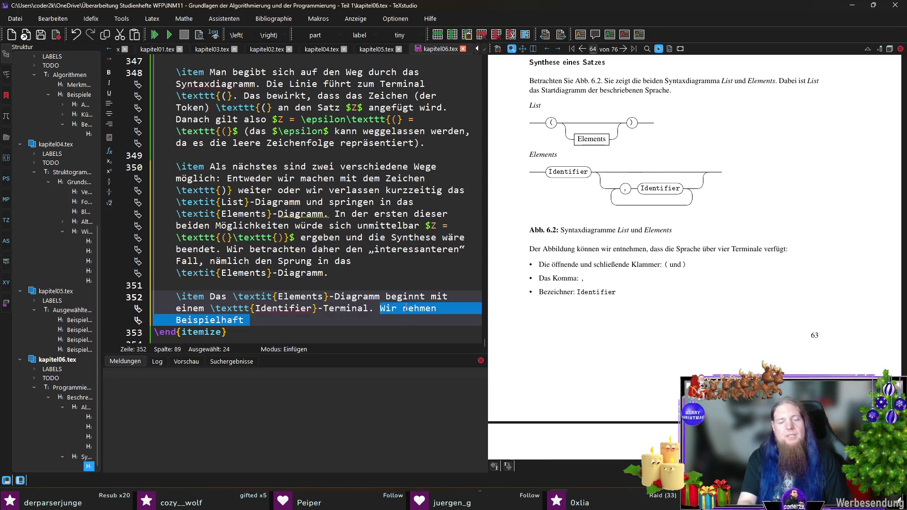
pyautogui.write('Als Beispiel ')
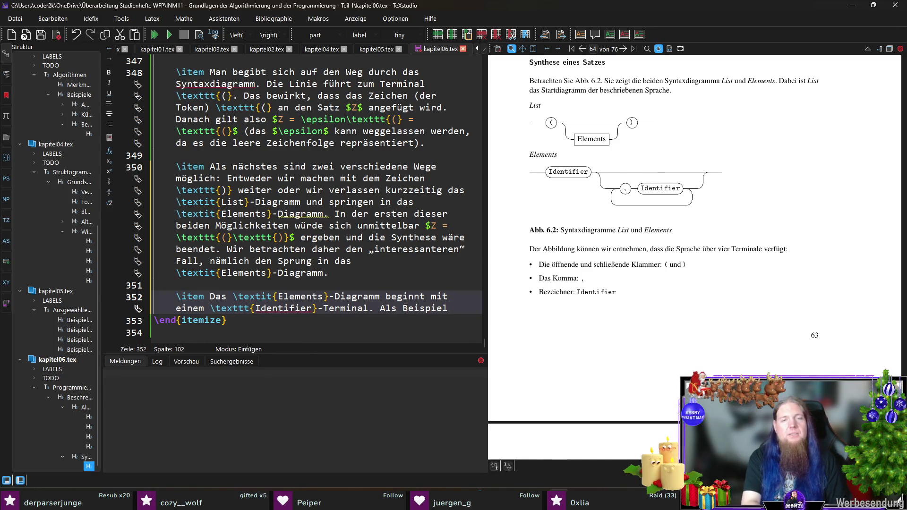
pyautogui.write('nehm')
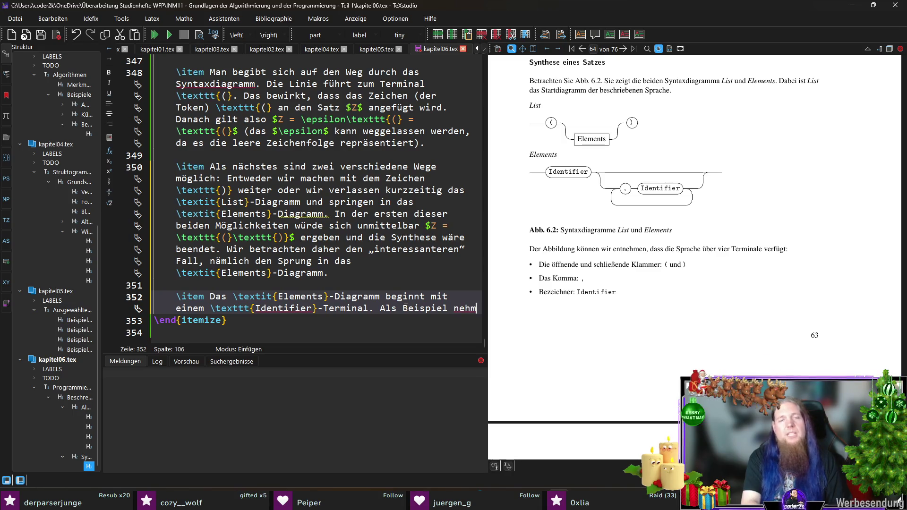
pyautogui.write('en wir an')
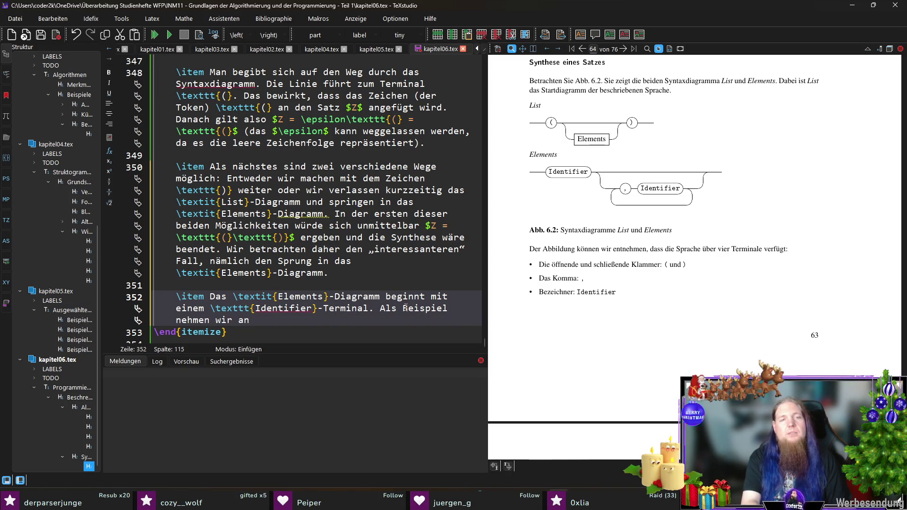
pyautogui.hotkey('ctrl', 'shift', 'Left')
pyautogui.hotkey('ctrl', 'shift', 'Left')
pyautogui.hotkey('ctrl', 'shift', 'Left')
pyautogui.write('erzeugen wir ')
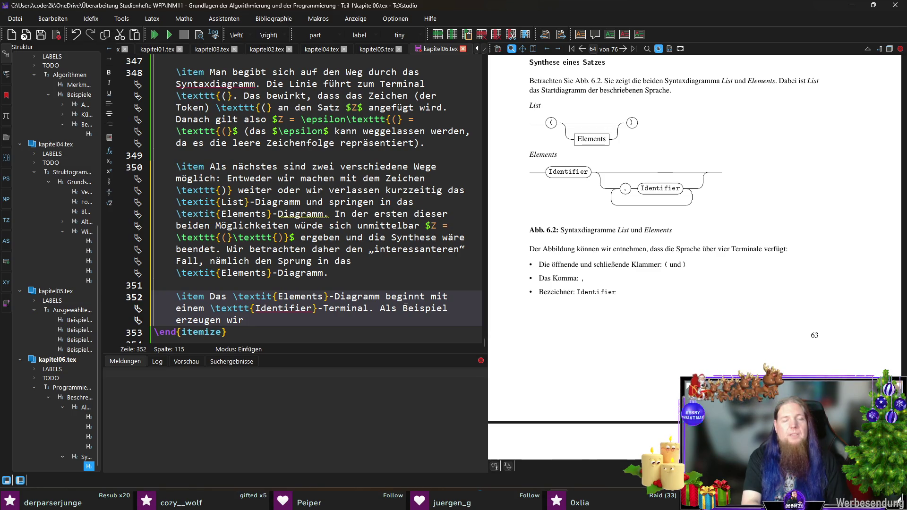
pyautogui.write('ein ')
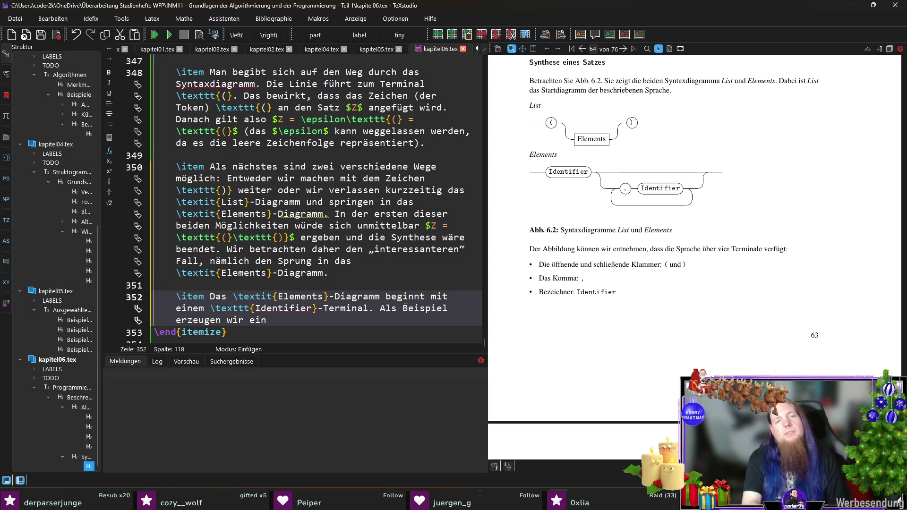
pyautogui.write('\textt')
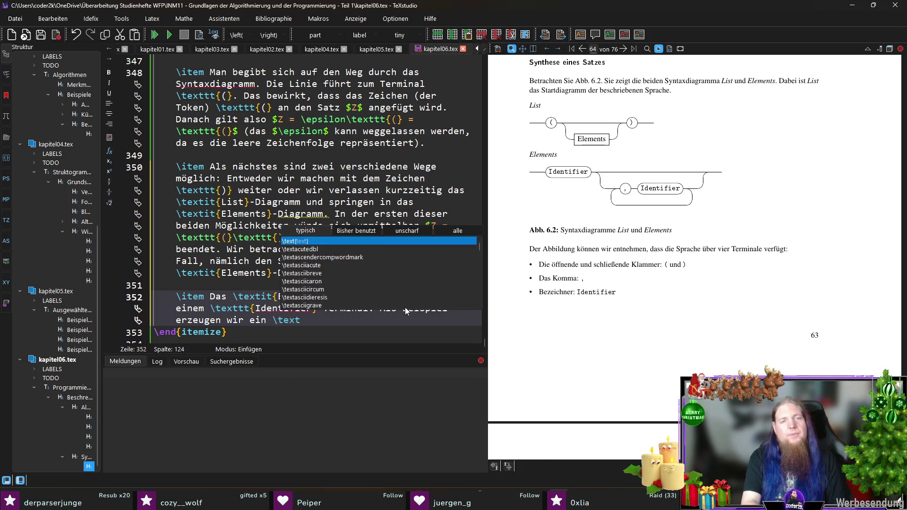
pyautogui.press('Return')
pyautogui.write('Ide')
pyautogui.write('ntifier')
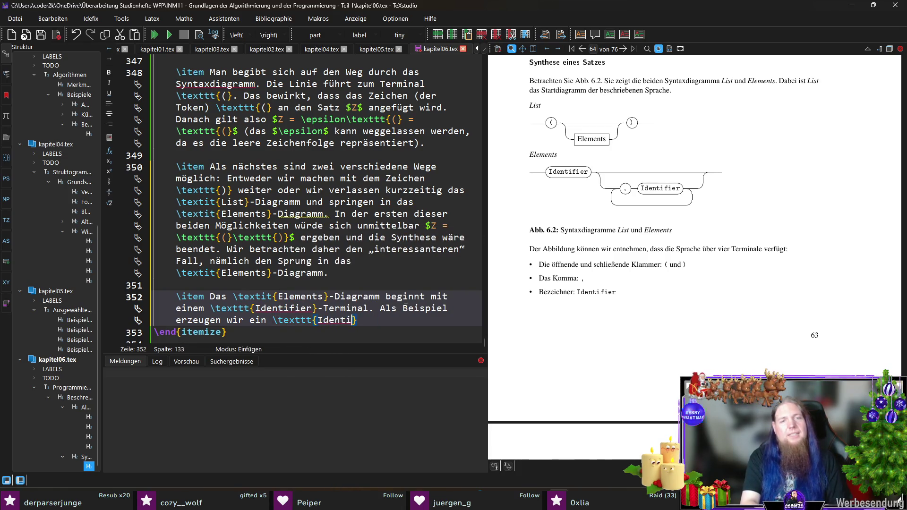
pyautogui.write('}-Tok')
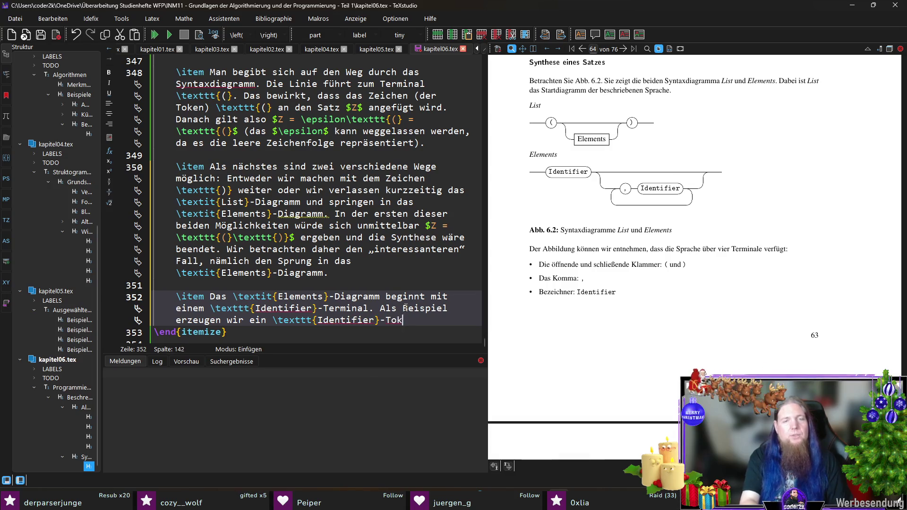
pyautogui.write('en aus')
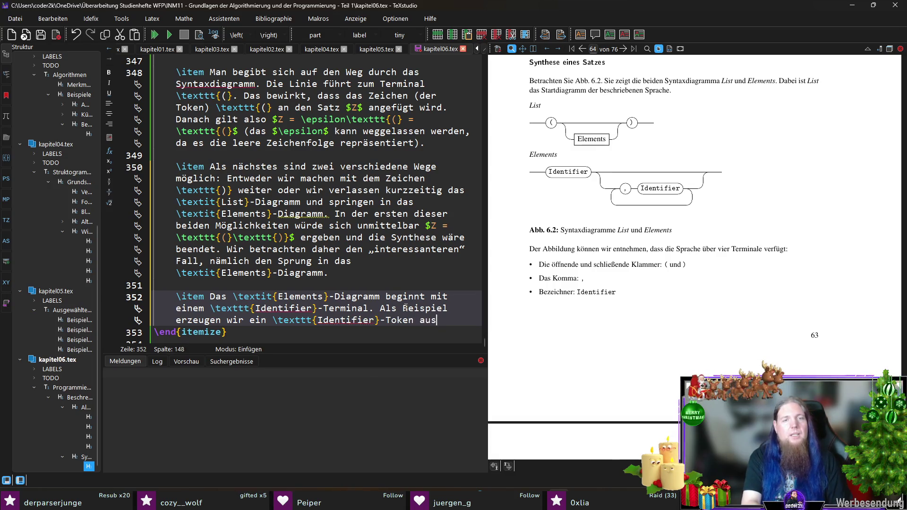
pyautogui.write(' der Ze')
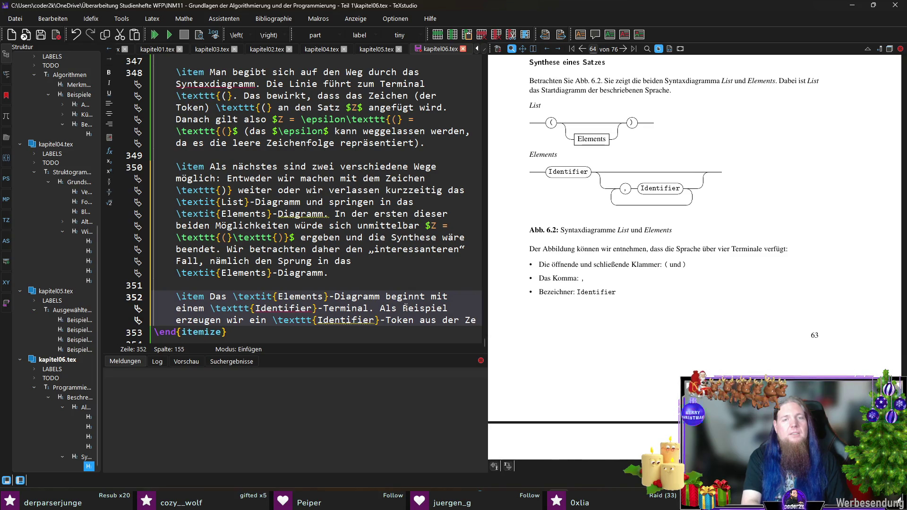
pyautogui.press('BackSpace')
pyautogui.press('BackSpace')
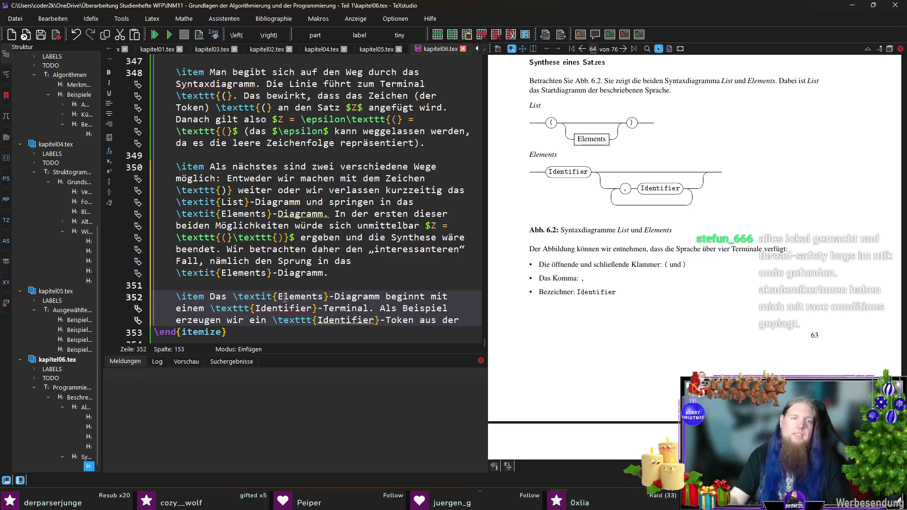
# Insert 'beliebiges' and continue: ', dessen Bestandteile aus dem Zeichenalphabet stammen, z. B.'
pyautogui.click(269, 321)
pyautogui.write('beliebige')
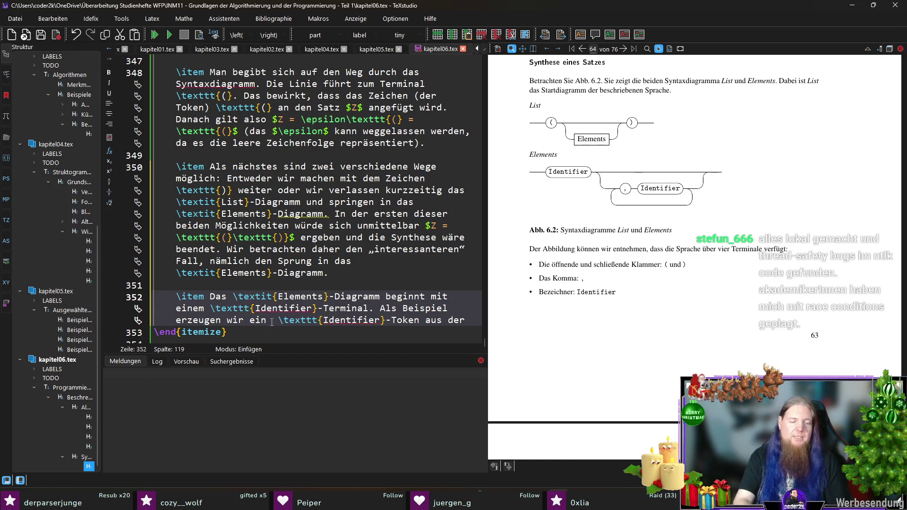
pyautogui.write('s')
pyautogui.scroll(-1, 330, 236)
pyautogui.click(386, 307)
pyautogui.hotkey('ctrl', 'shift', 'Left')
pyautogui.hotkey('ctrl', 'shift', 'Left')
pyautogui.press('BackSpace')
pyautogui.press('BackSpace')
pyautogui.write(',')
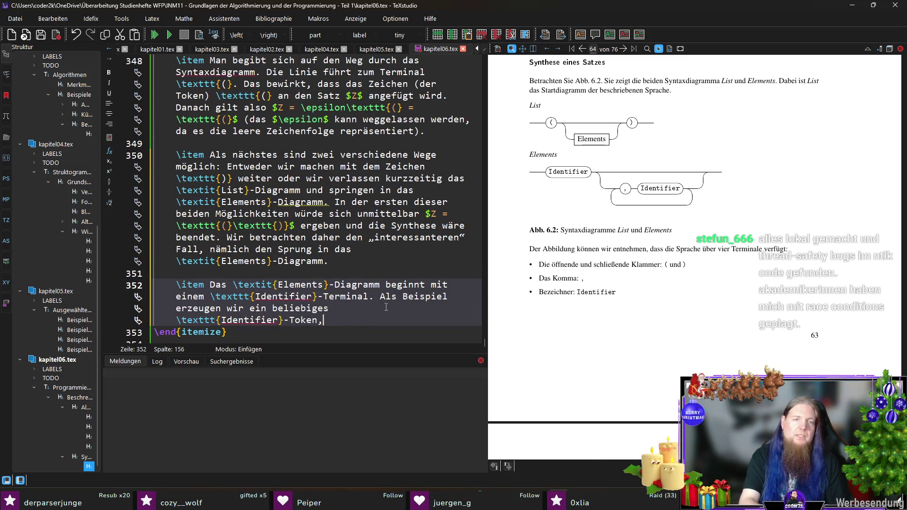
pyautogui.write(' dessen Bestandteile ')
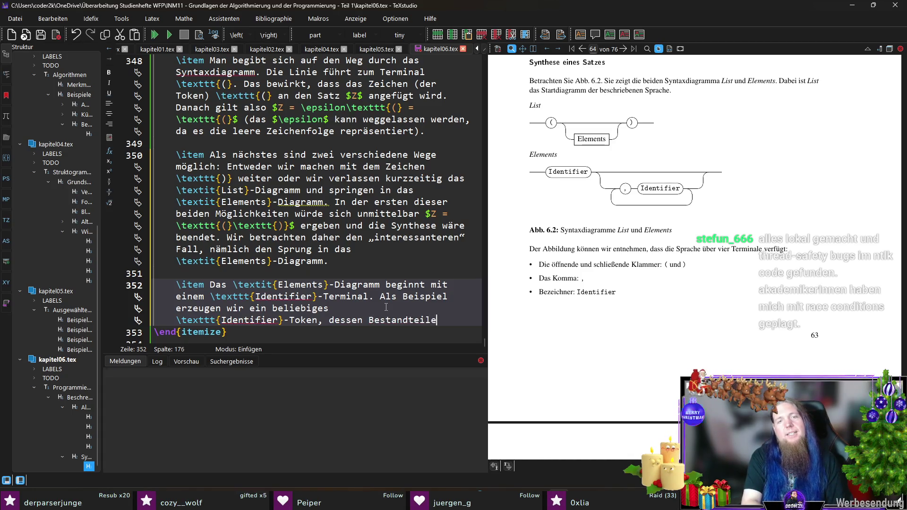
pyautogui.write('aus dem Zeiceh')
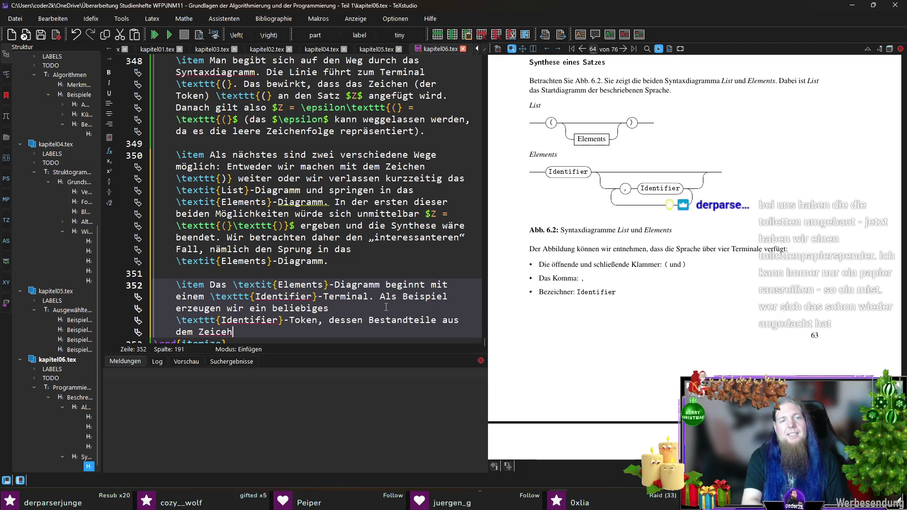
pyautogui.write('enalphabet s')
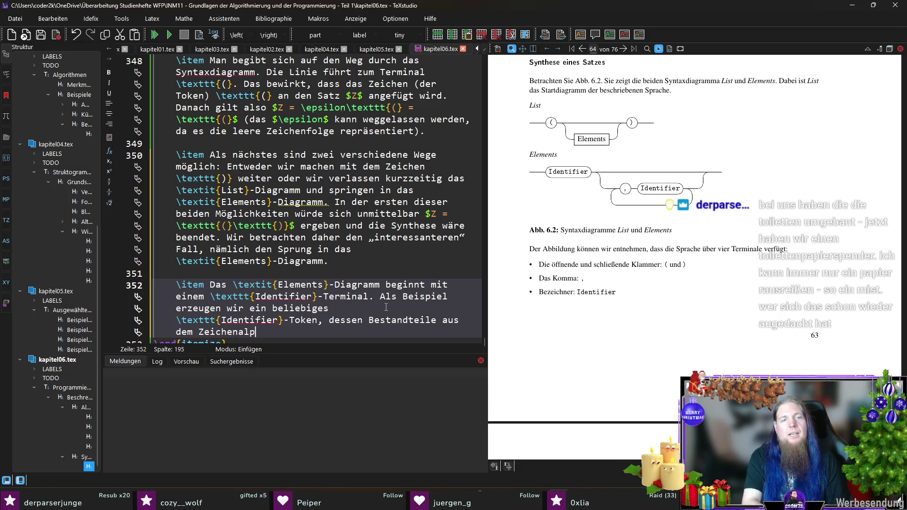
pyautogui.write('tammen')
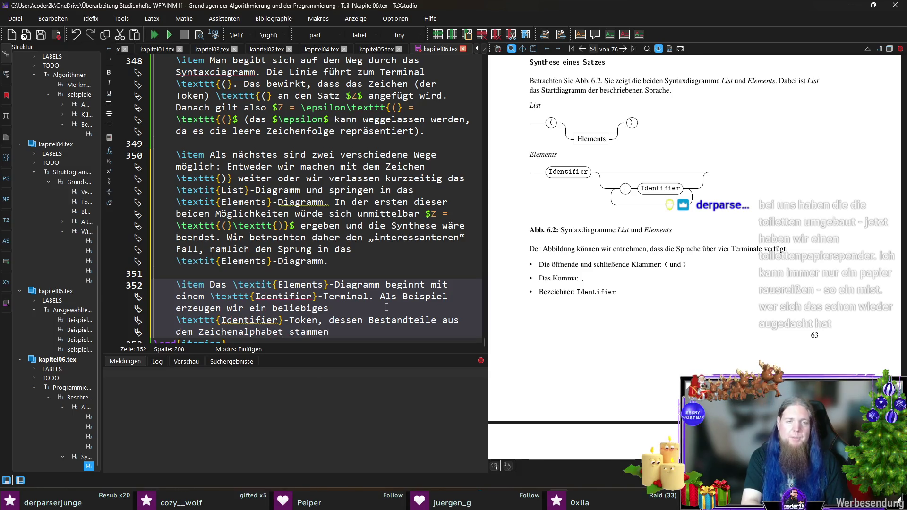
pyautogui.write(', z.')
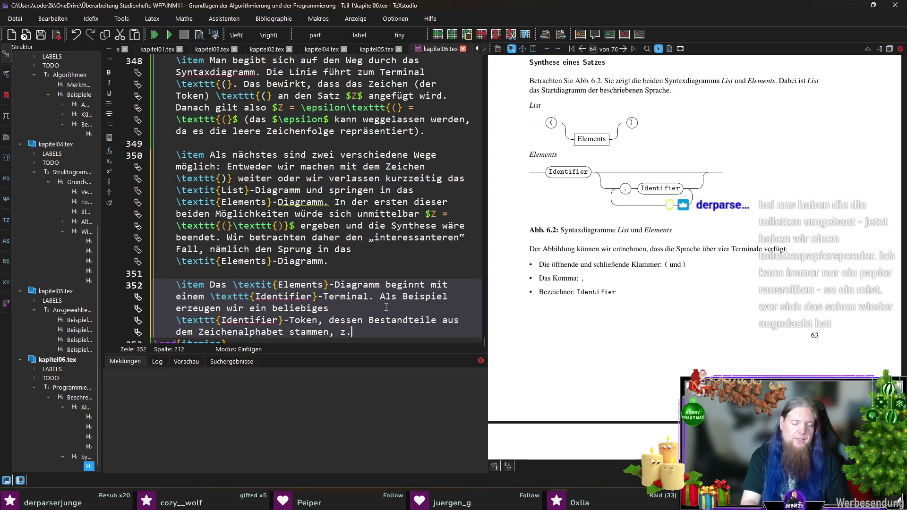
pyautogui.write(' B.')
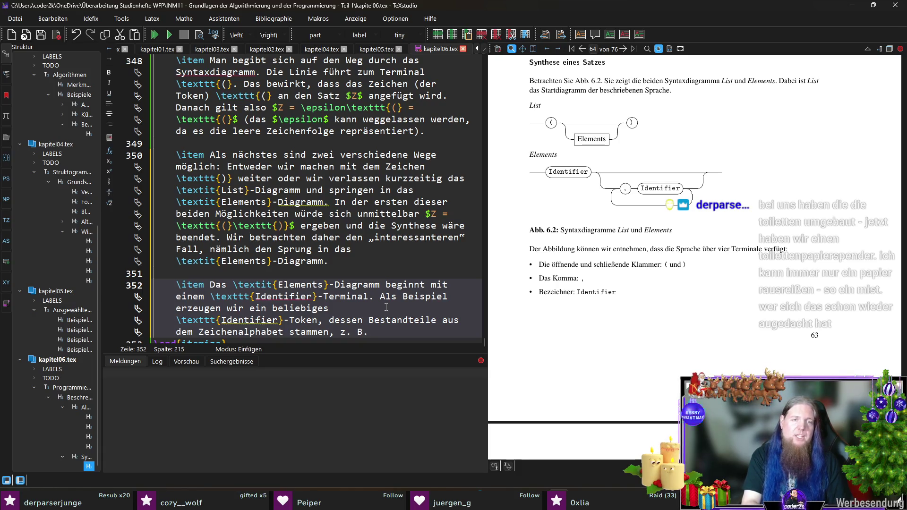
pyautogui.press('Left')
pyautogui.press('Left')
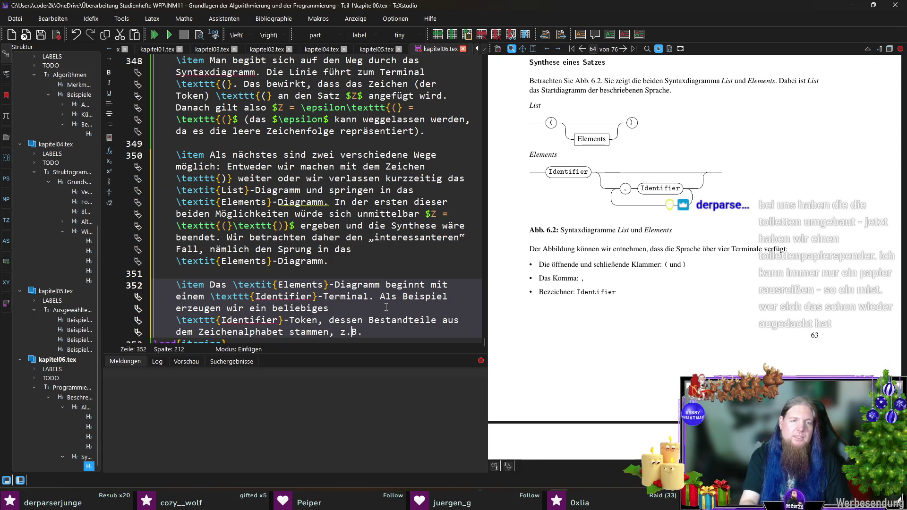
pyautogui.press('End')
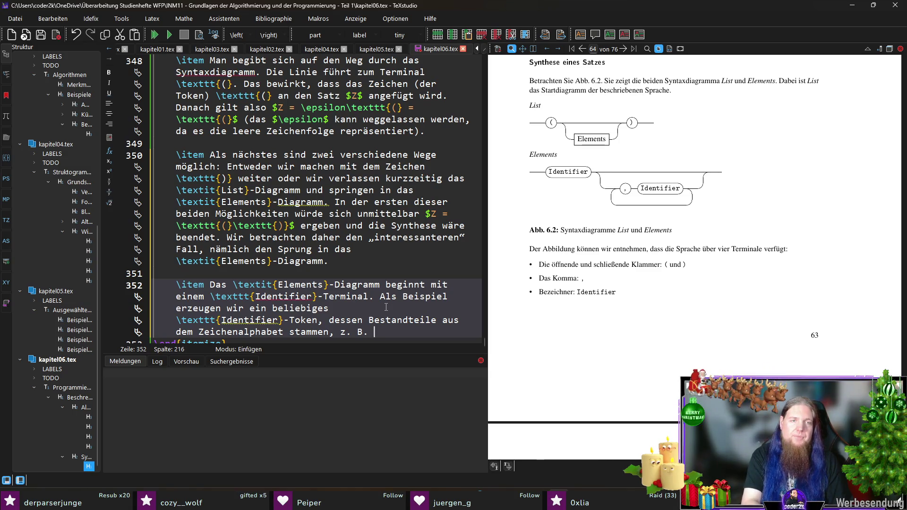
# Add the example 'die Zeichenfolge „$abc$“.' after checking the alphabet in the preview
pyautogui.write('die Zeich')
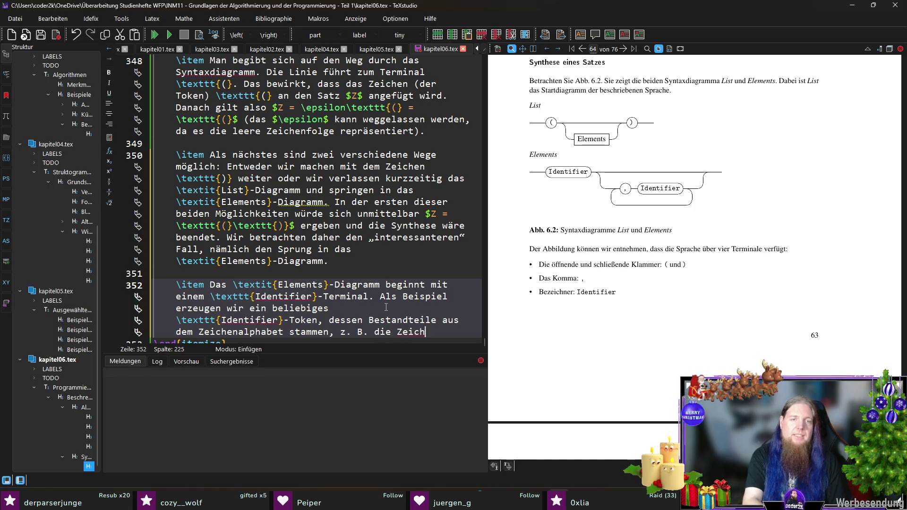
pyautogui.write('enfolge')
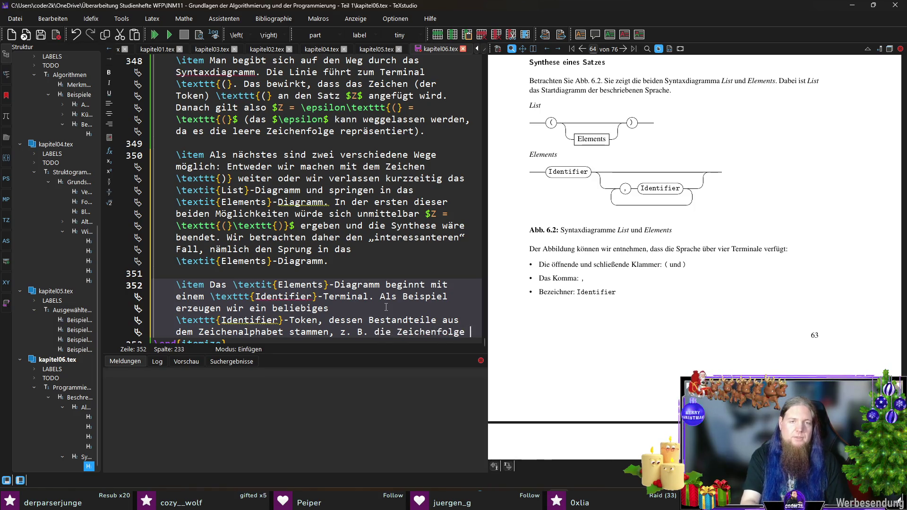
pyautogui.write('„\texttt')
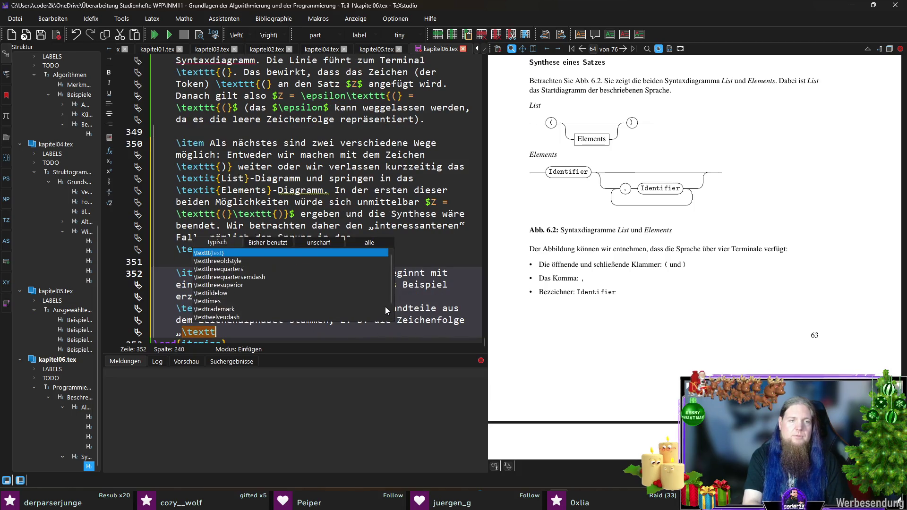
pyautogui.press('Return')
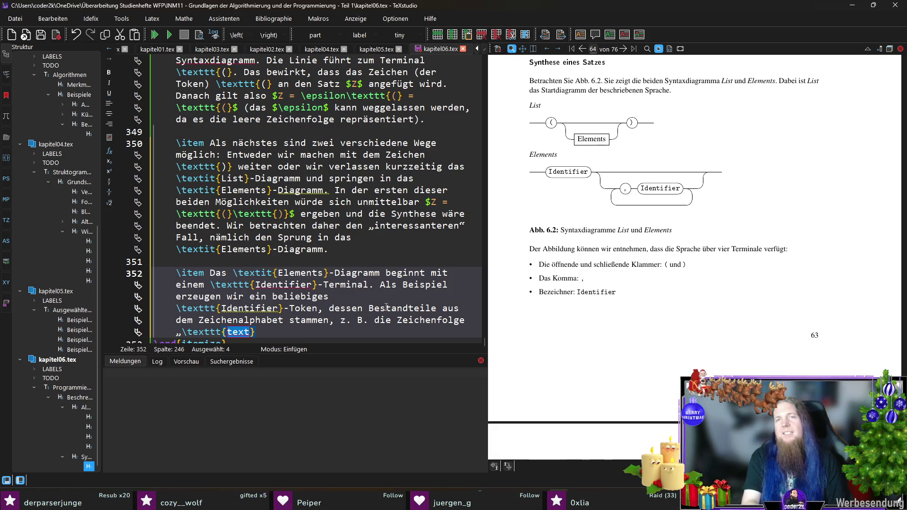
pyautogui.press('BackSpace')
pyautogui.press('BackSpace')
pyautogui.press('BackSpace')
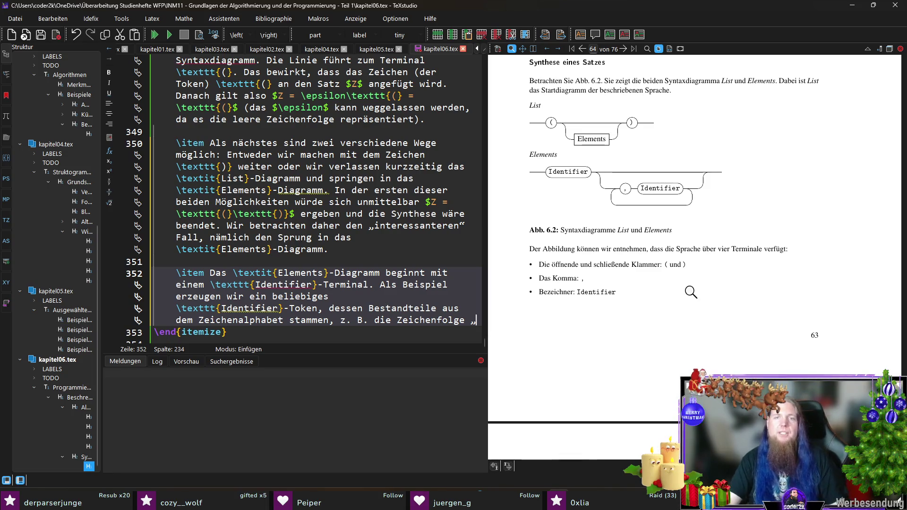
pyautogui.scroll(10, 685, 274)
pyautogui.scroll(3, 679, 252)
pyautogui.scroll(-8, 685, 247)
pyautogui.scroll(-10, 695, 244)
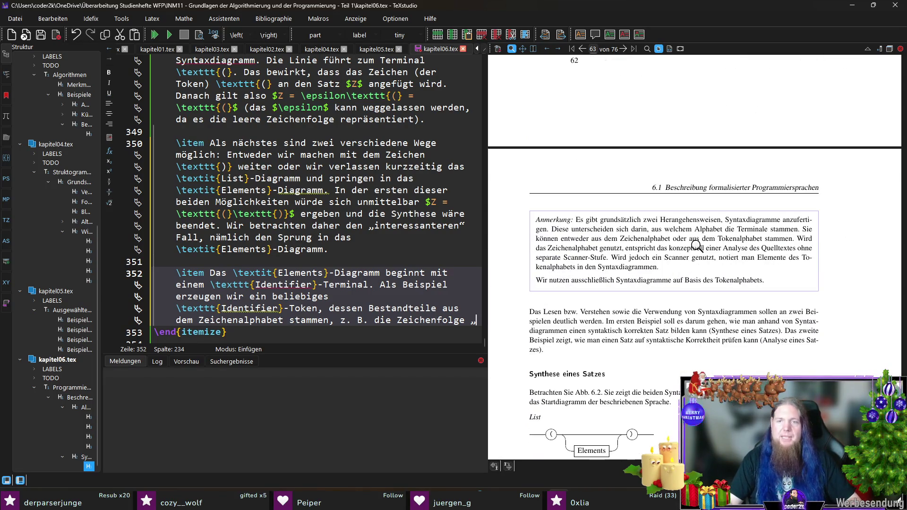
pyautogui.scroll(3, 708, 264)
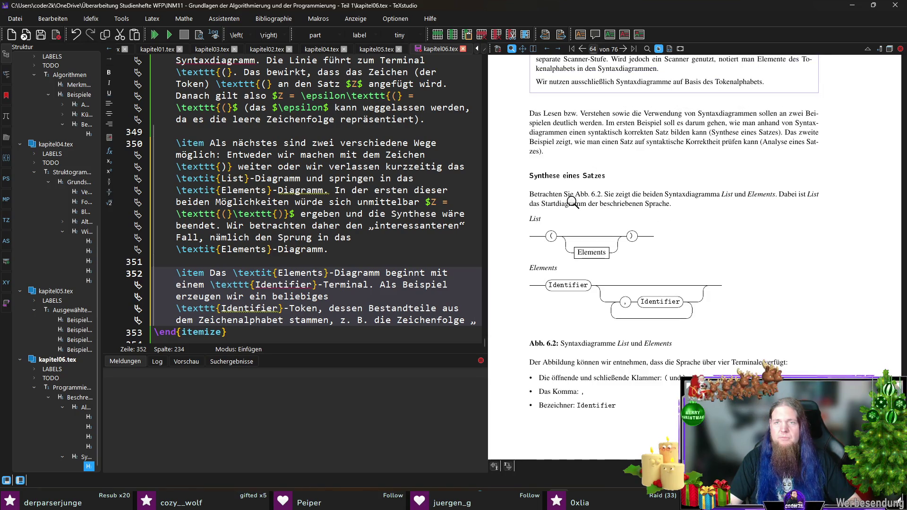
pyautogui.scroll(-15, 623, 212)
pyautogui.moveTo(594, 166); pyautogui.dragTo(618, 164)
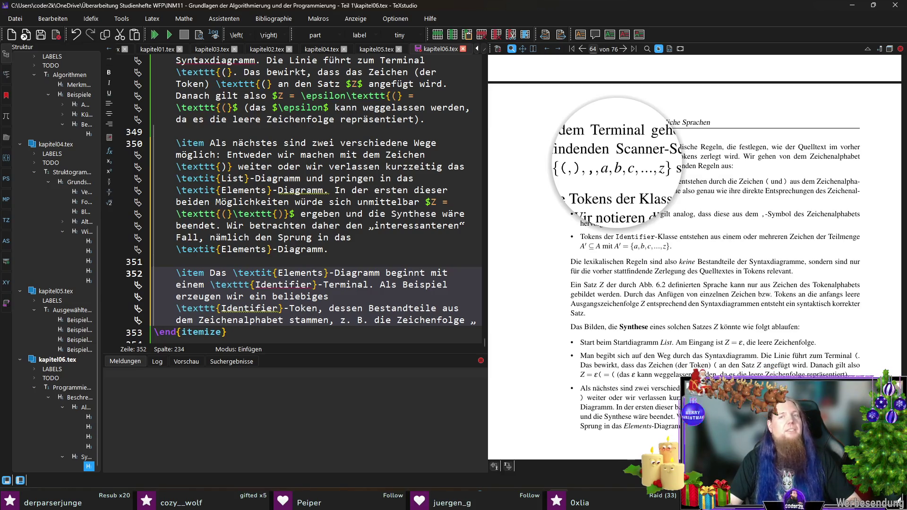
pyautogui.moveTo(618, 164); pyautogui.dragTo(618, 164)
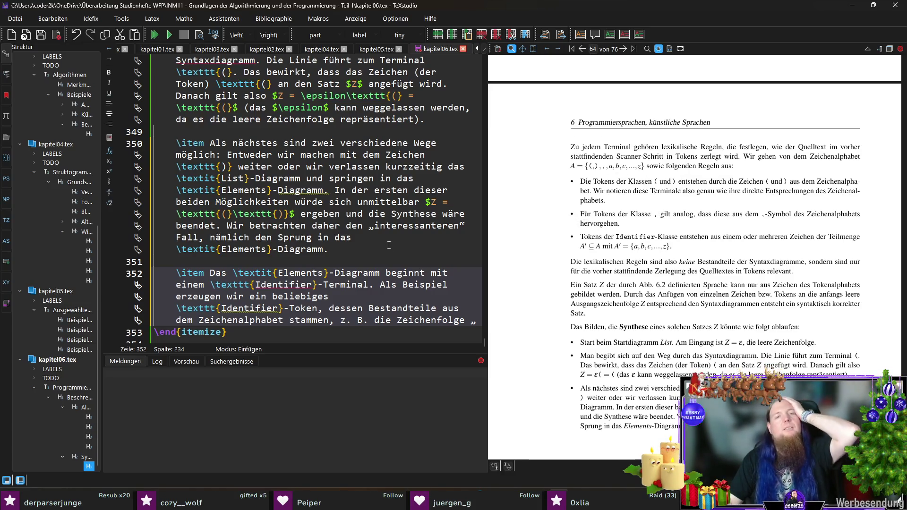
pyautogui.scroll(-1, 406, 273)
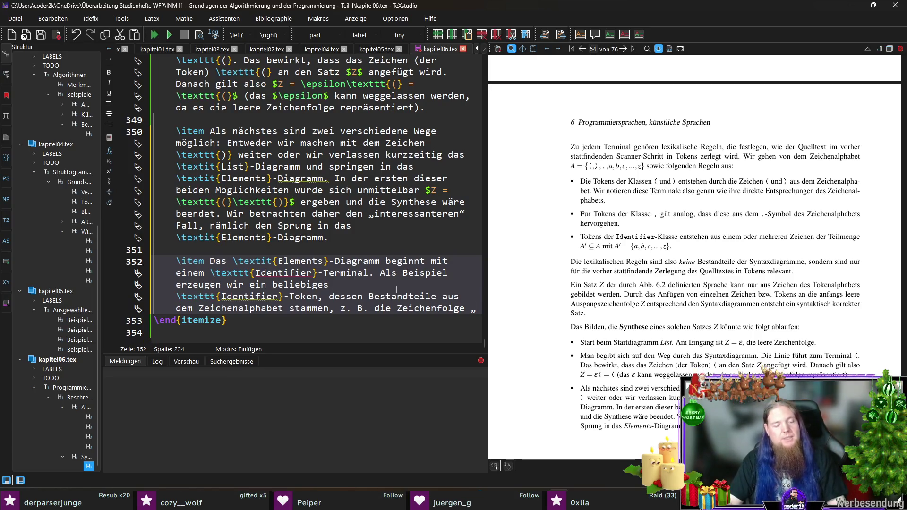
pyautogui.write('$')
pyautogui.write('abc$')
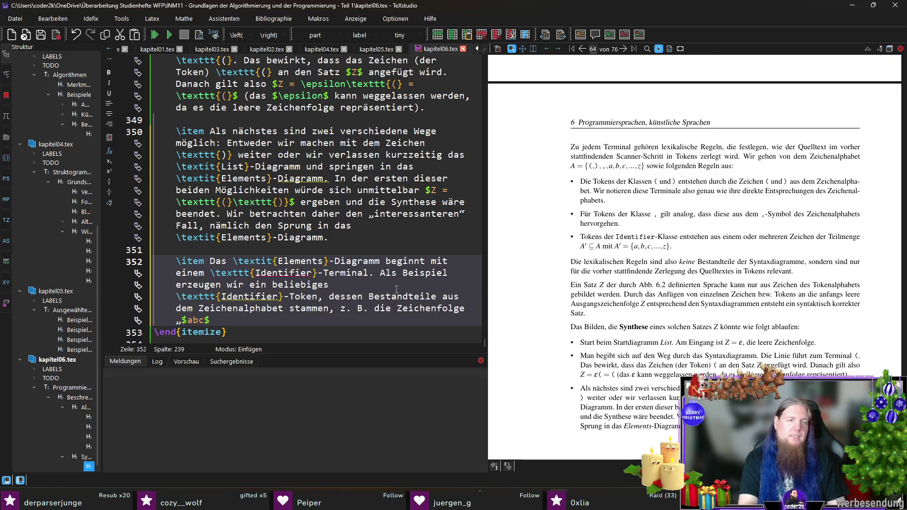
pyautogui.write('“.')
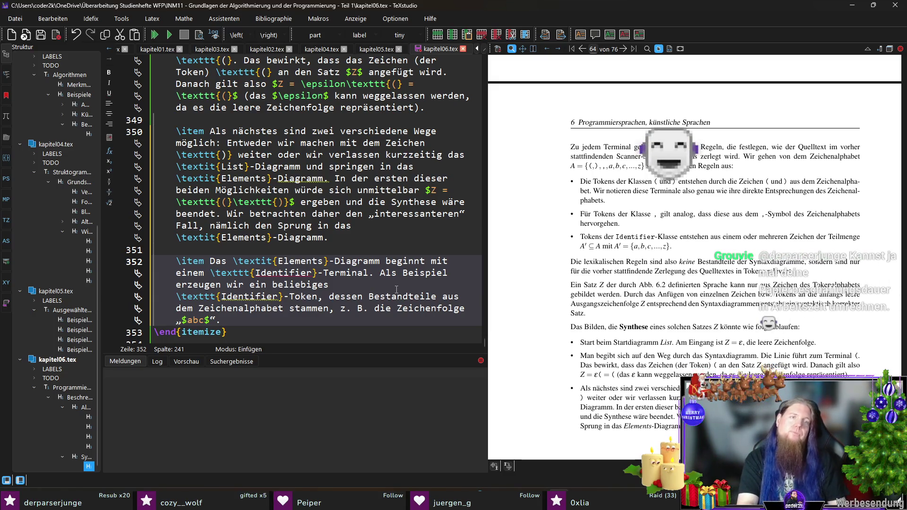
# Type 'Machen Sie sich klar, dass wir drei Zeichen aus dem Zeichenalphabet nehmen, um aus diesen anhand der lexikalischen Regel für'
pyautogui.write('Machen Sie sich klar, dass wir drei Zeichen aus dem Zeice')
pyautogui.press('BackSpace')
pyautogui.write('henalphabet nehmen, um d')
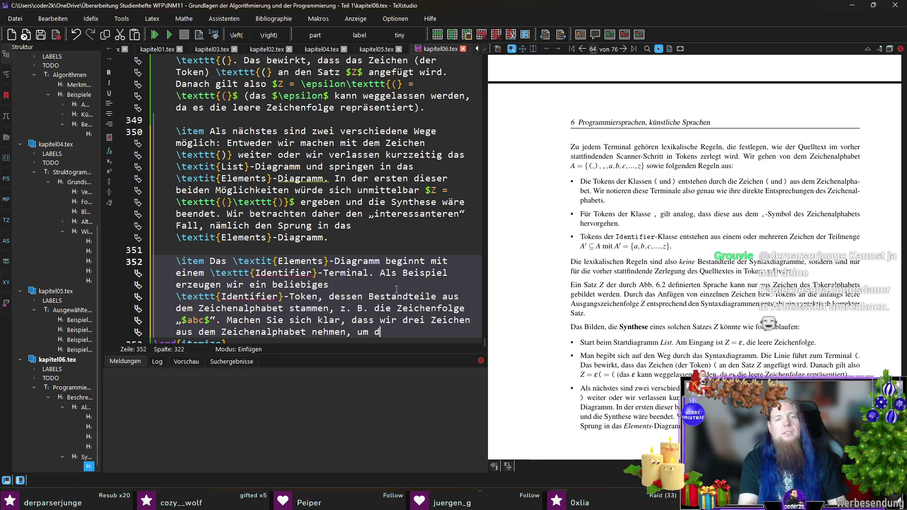
pyautogui.write('araus')
pyautogui.press('BackSpace')
pyautogui.press('BackSpace')
pyautogui.press('BackSpace')
pyautogui.write('aus diesen anhand der ')
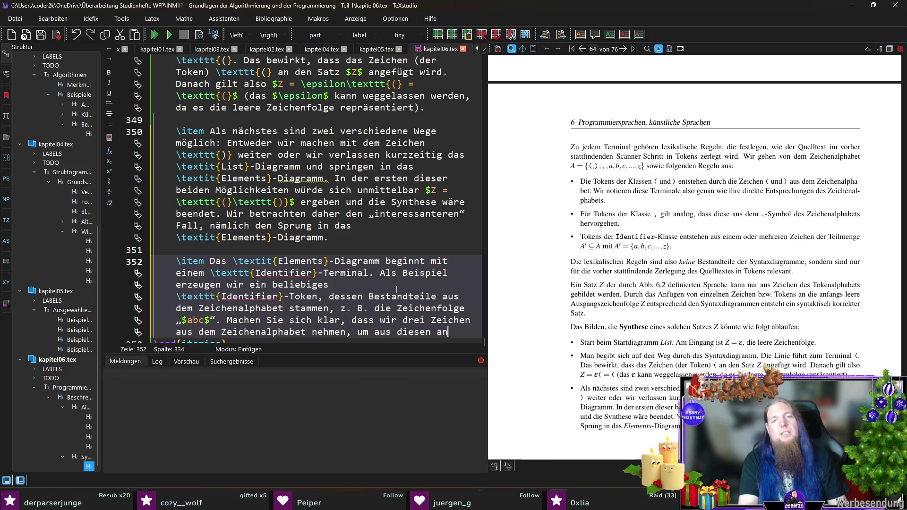
pyautogui.write('lexikalischen Regel für')
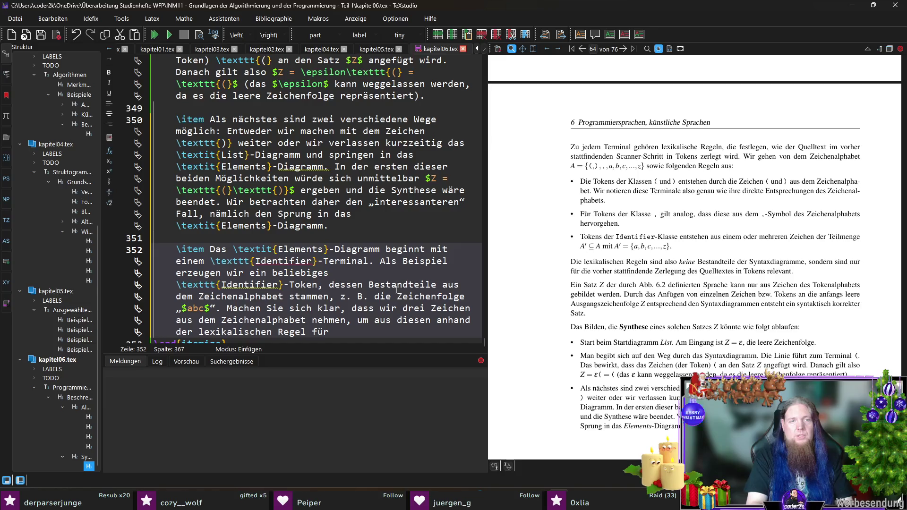
# End the sentence with '\texttt{Identifier}-Tokens ein Zeichen aus dem Tokenalphabet zu synthetisieren.' and compile
pyautogui.moveTo(283, 284); pyautogui.dragTo(176, 284)
pyautogui.hotkey('ctrl', 'c')
pyautogui.click(362, 331)
pyautogui.hotkey('ctrl', 'v')
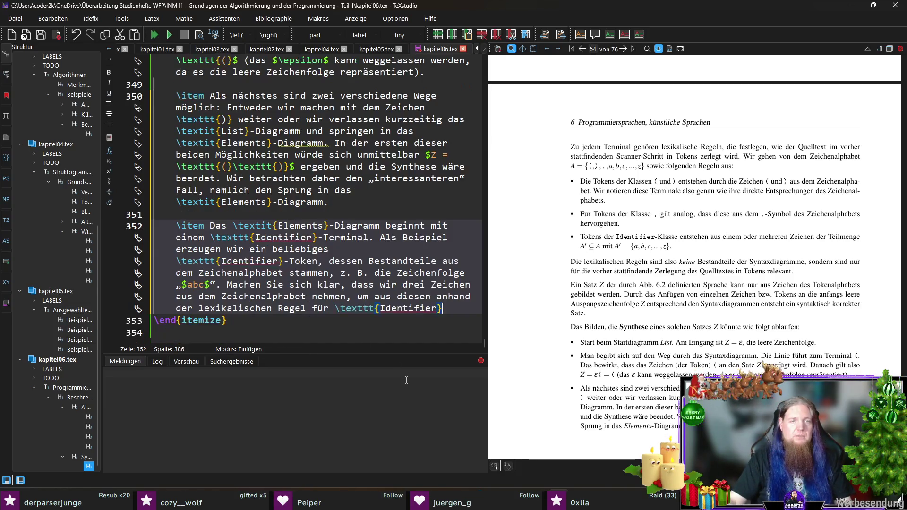
pyautogui.write('-Tokens ')
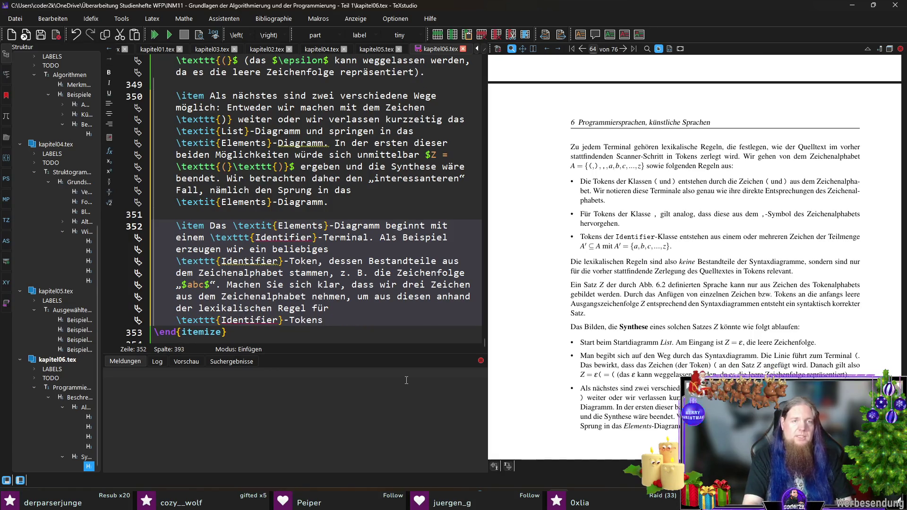
pyautogui.write('ein')
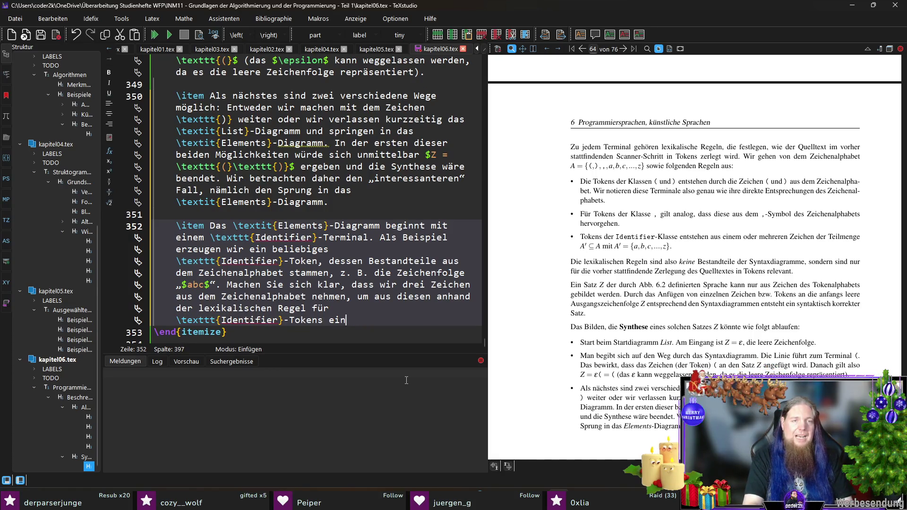
pyautogui.write(' Zeichen aus dem')
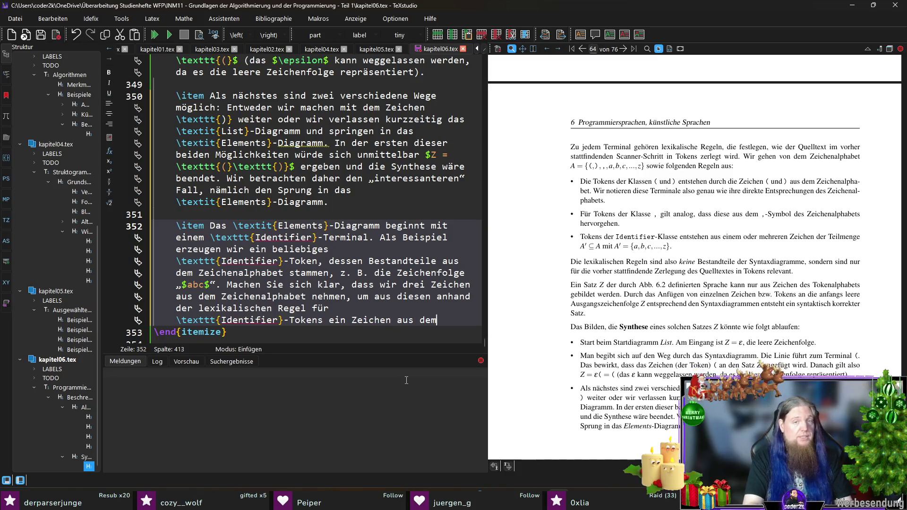
pyautogui.write(' Tokenalph')
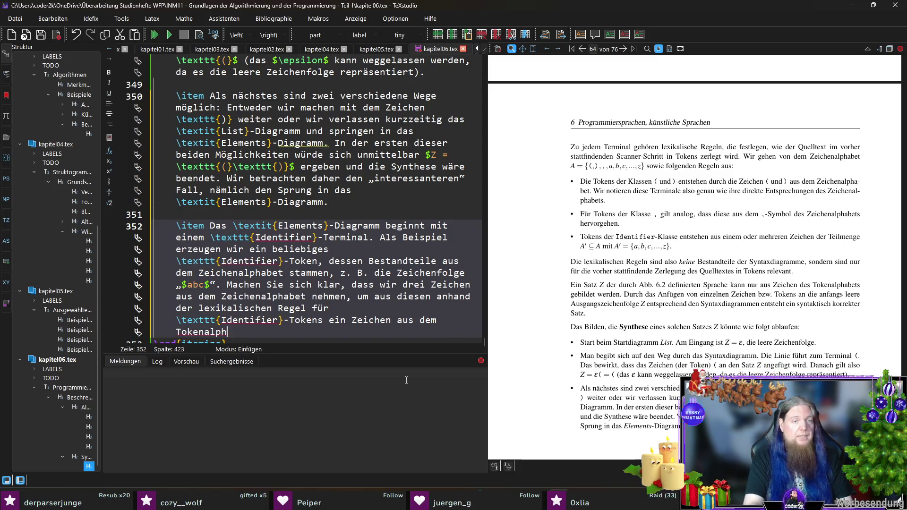
pyautogui.write('abet zu syn')
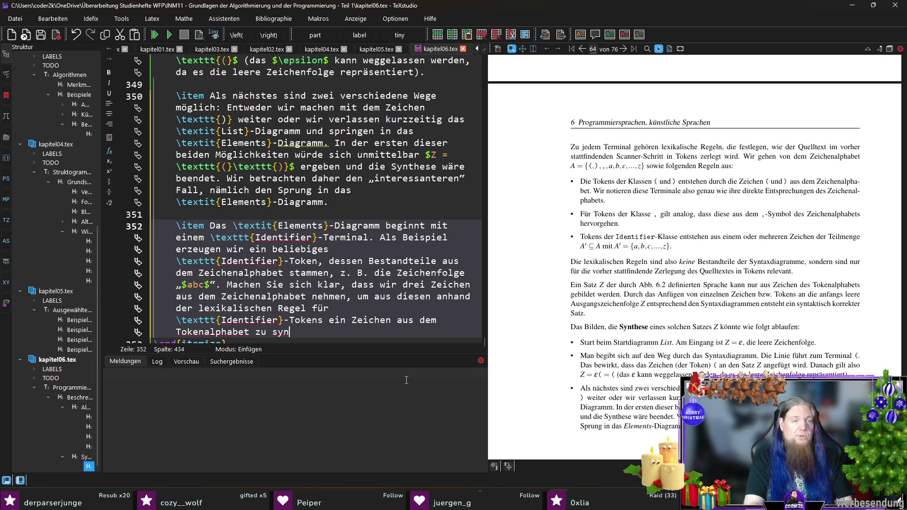
pyautogui.write('thetisieren.')
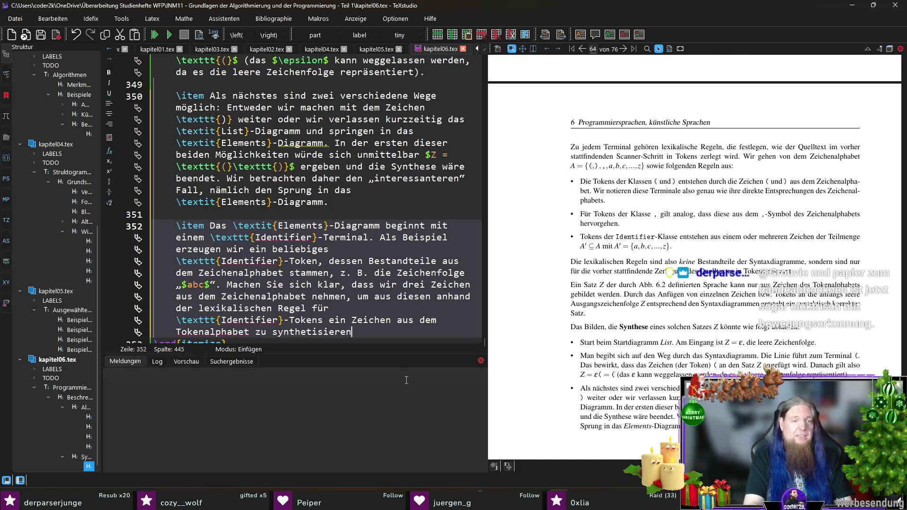
pyautogui.press('F5')
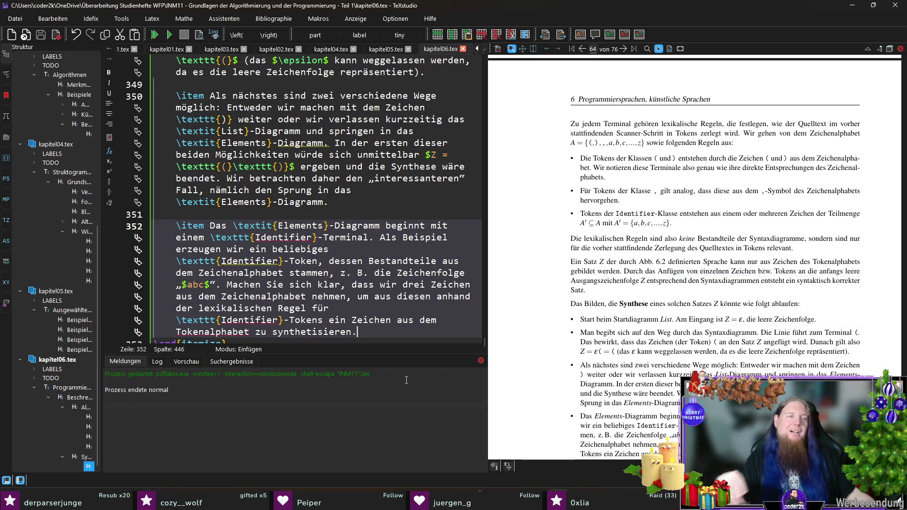
# Replace 'drei' with 'hierbei' in the fourth item and recompile
pyautogui.scroll(-1, 411, 306)
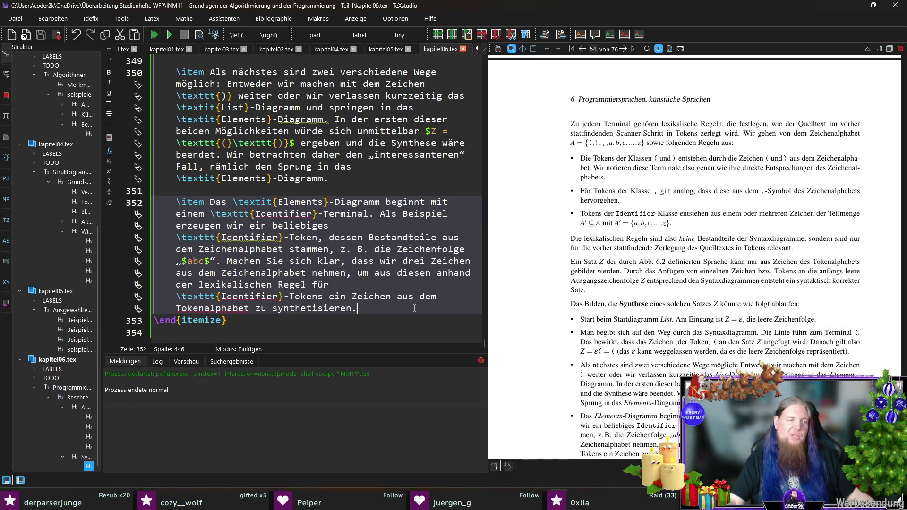
pyautogui.scroll(-3, 698, 348)
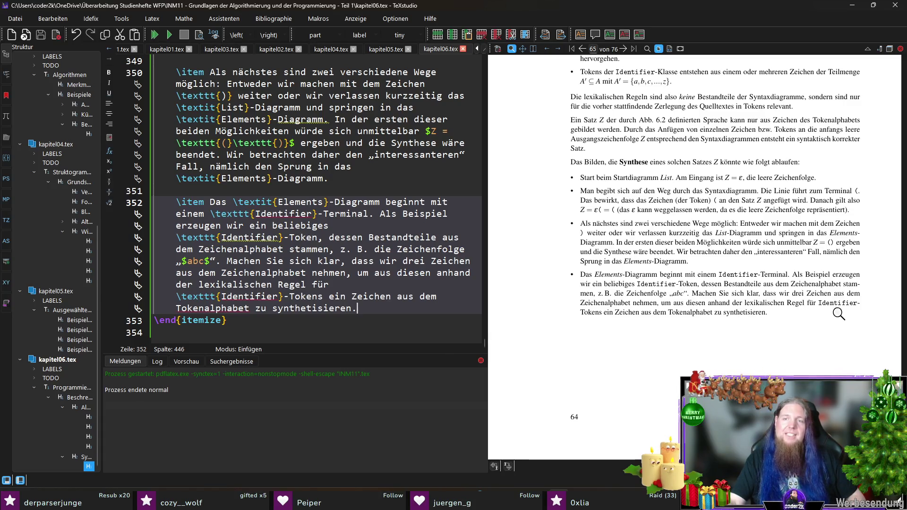
pyautogui.keyDown('ctrl'); pyautogui.click(797, 292); pyautogui.keyUp('ctrl')
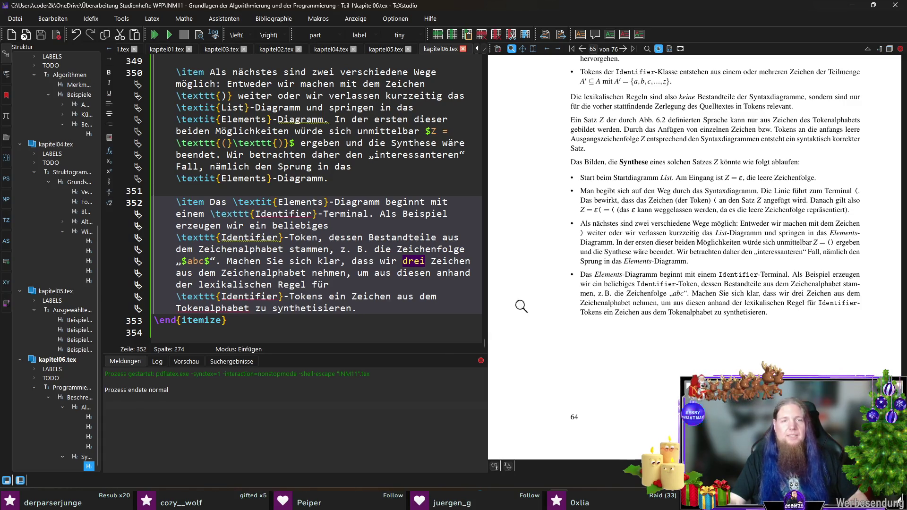
pyautogui.moveTo(402, 261); pyautogui.dragTo(430, 260)
pyautogui.write('hierbei')
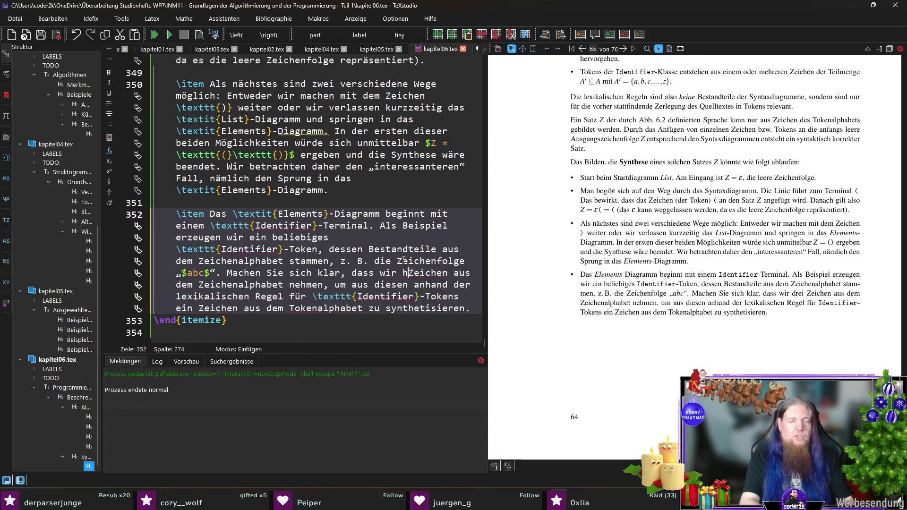
pyautogui.press('F5')
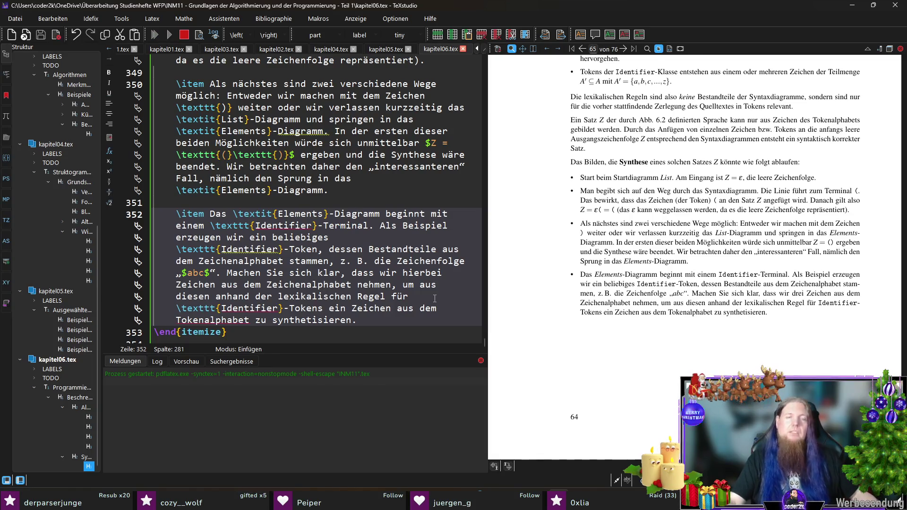
# Replace 'nehmen' with 'wählen' and save kapitel06.tex
pyautogui.click(358, 284)
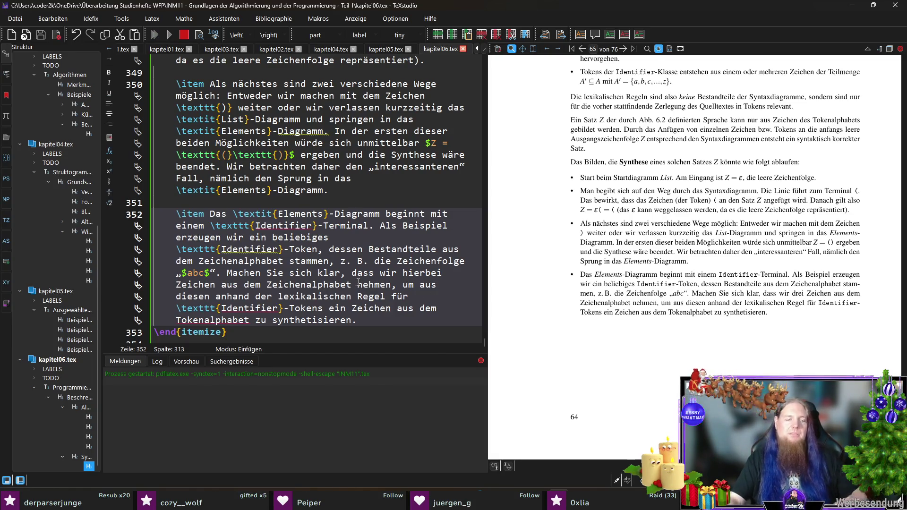
pyautogui.doubleClick(357, 284)
pyautogui.write('wählen')
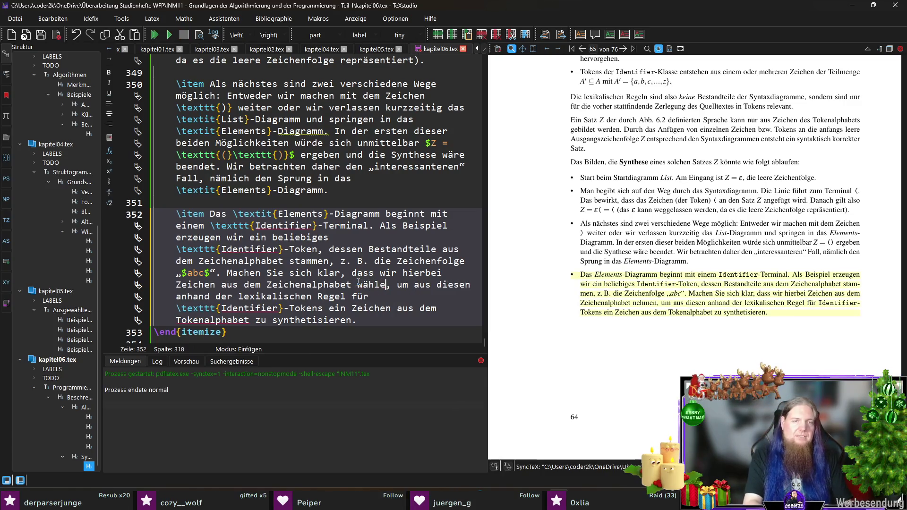
pyautogui.hotkey('ctrl', 's')
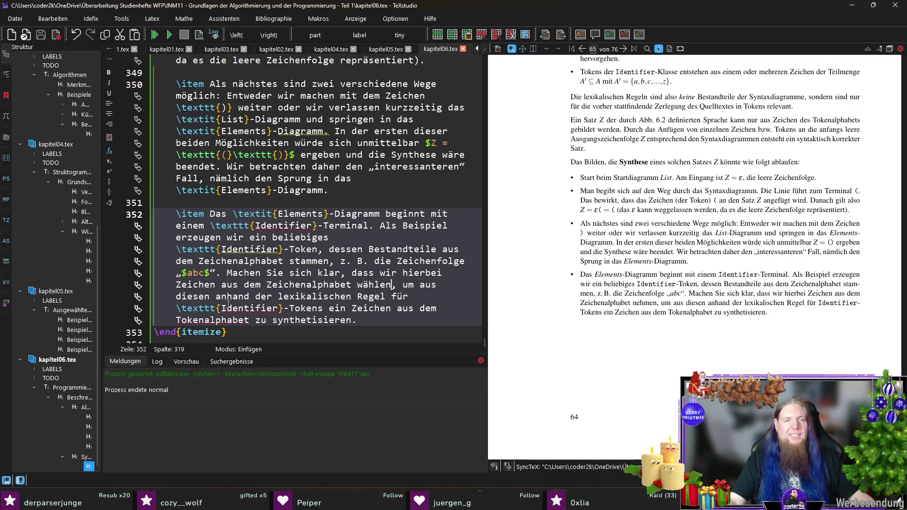
pyautogui.click(433, 298)
pyautogui.click(434, 308)
pyautogui.scroll(-1, 246, 316)
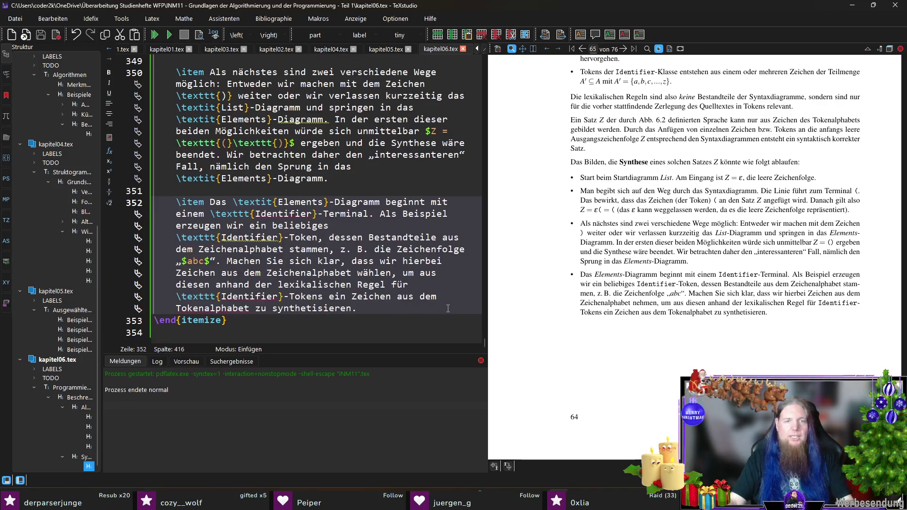
pyautogui.click(371, 305)
pyautogui.press('F5')
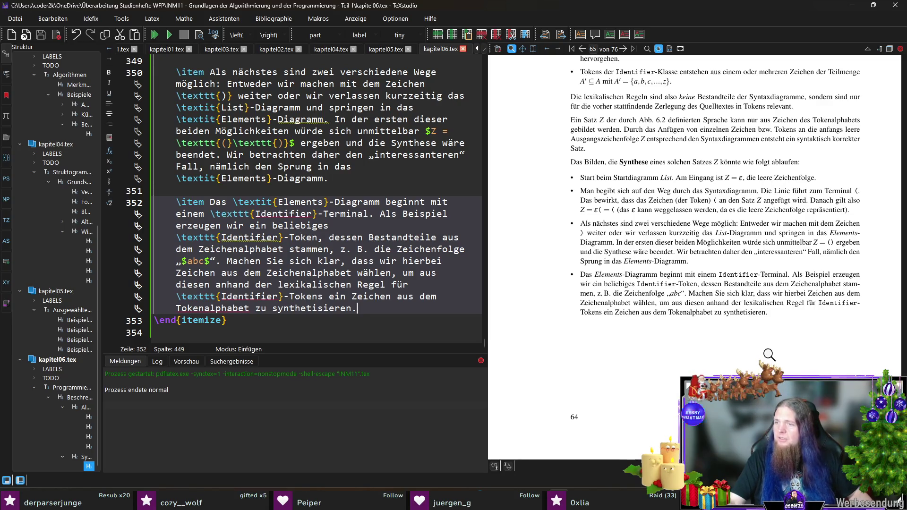
pyautogui.scroll(10, 656, 273)
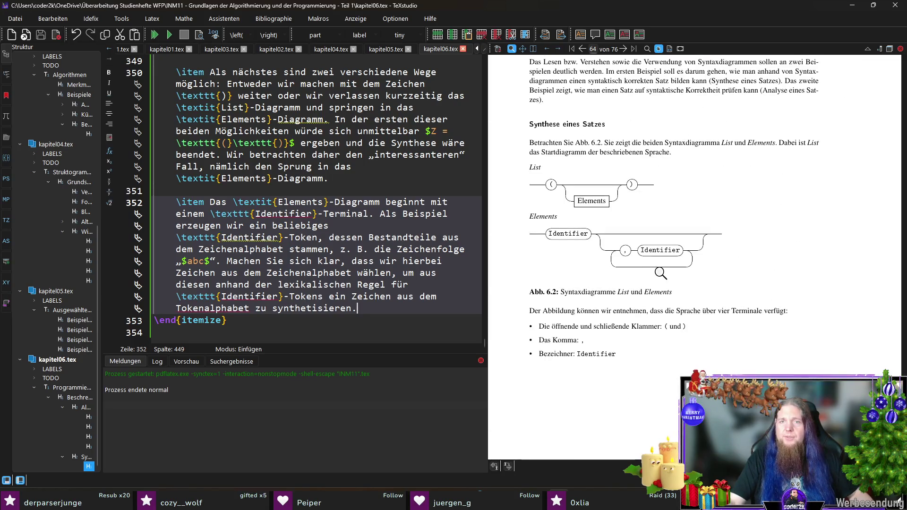
# Add the line 'Der Satz $Z$ verändert sich somit zu $Z = \texttt{(}abc$.' and recompile
pyautogui.click(566, 236)
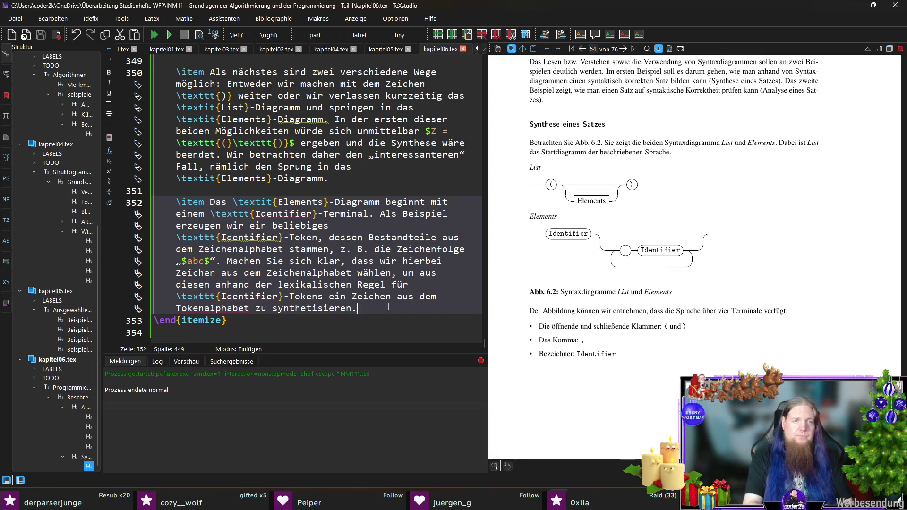
pyautogui.press('Return')
pyautogui.press('Return')
pyautogui.write('D')
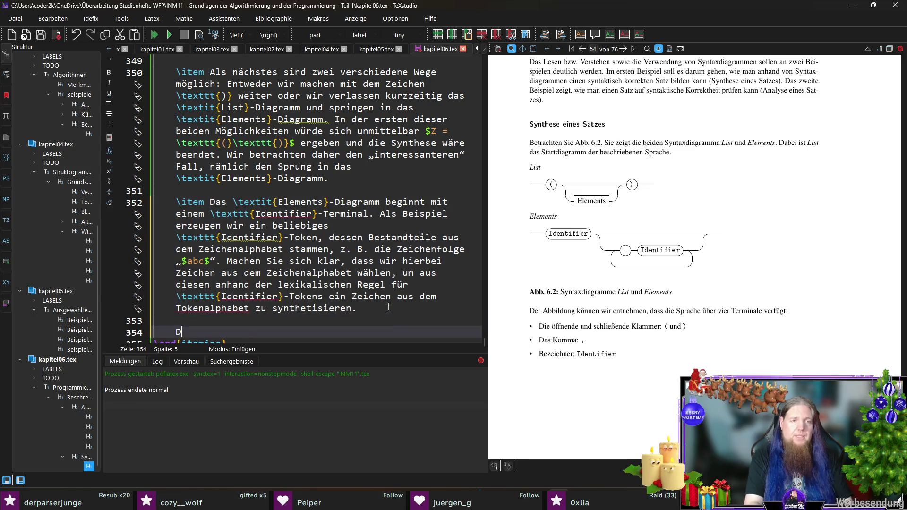
pyautogui.write('er Satz $Z$ verändert sich somit zu $Z = ')
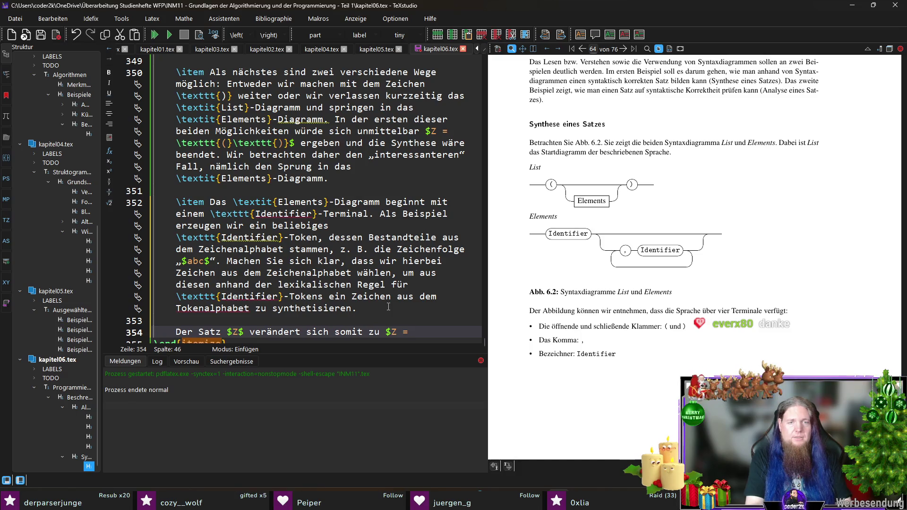
pyautogui.write('\texttt')
pyautogui.press('Return')
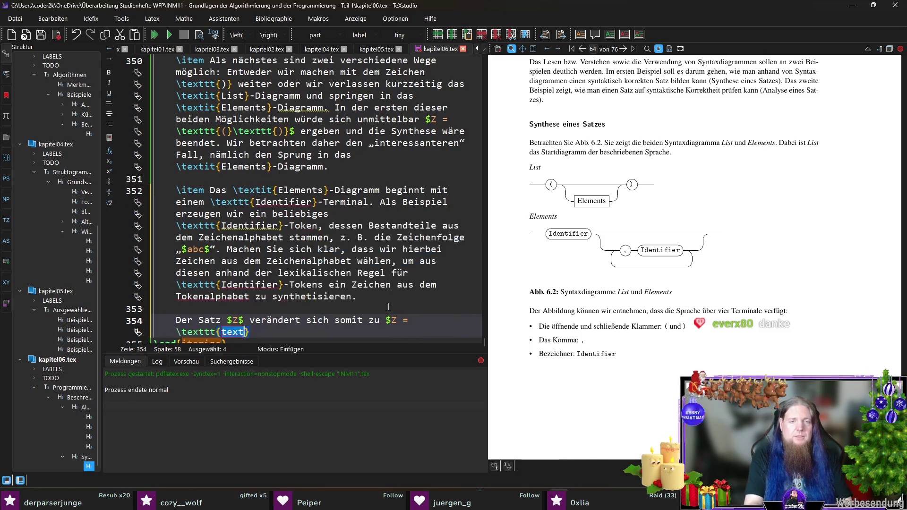
pyautogui.write('()')
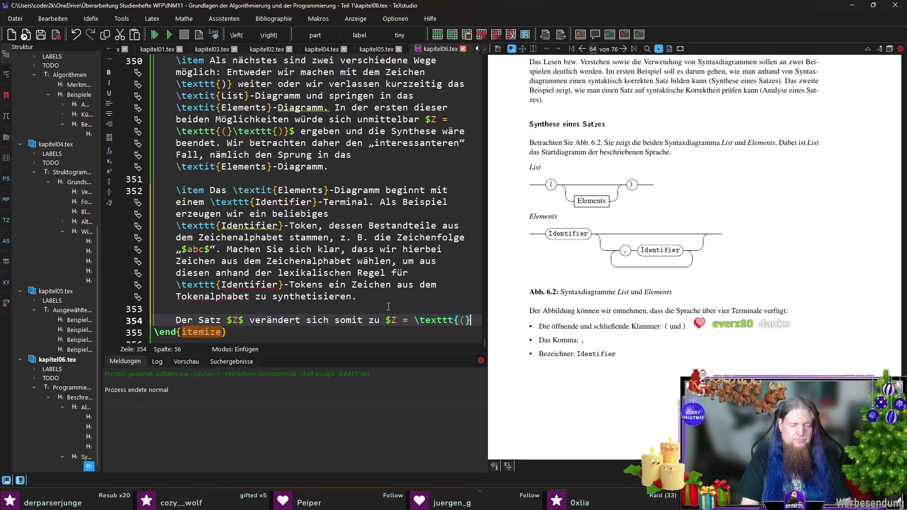
pyautogui.write('}abc$')
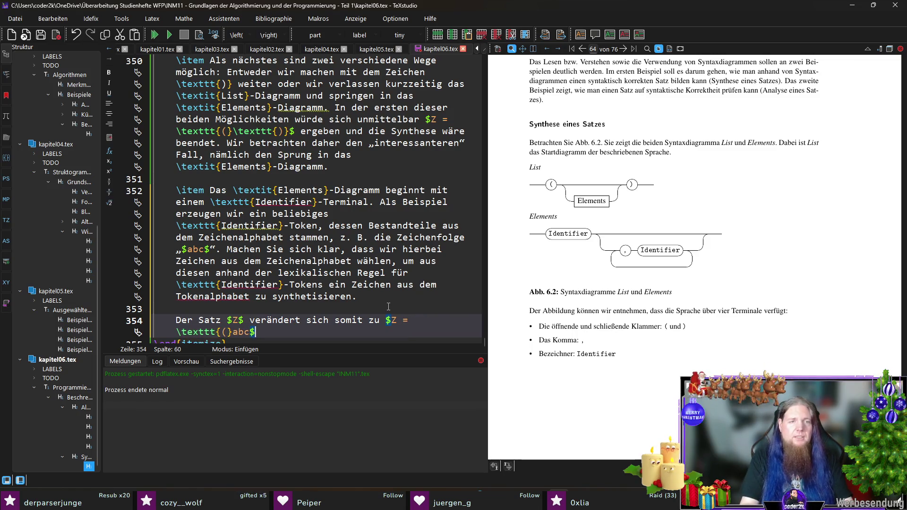
pyautogui.press('Down')
pyautogui.press('Up')
pyautogui.press('End')
pyautogui.write('.')
pyautogui.press('F5')
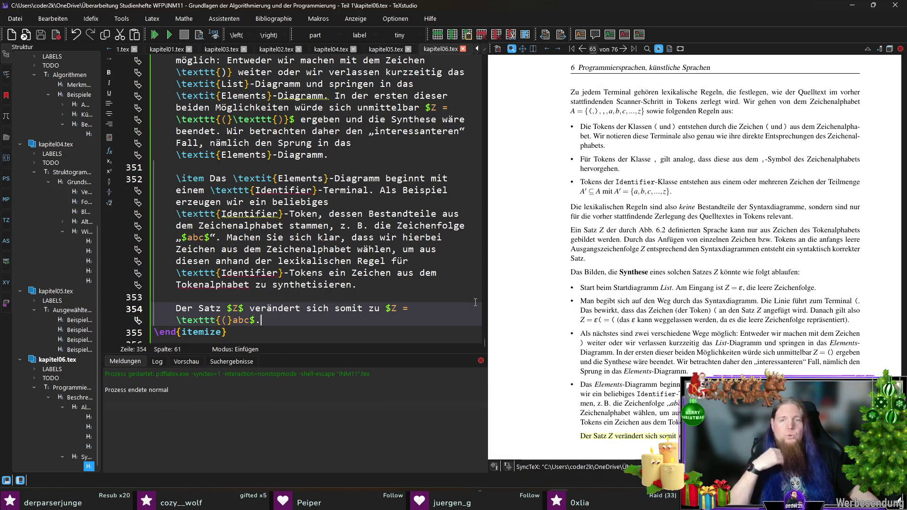
pyautogui.scroll(-2, 615, 345)
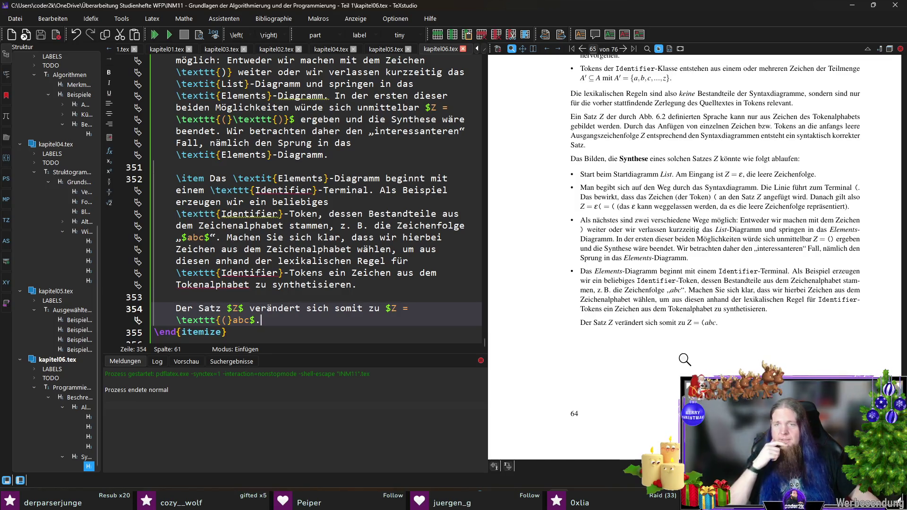
pyautogui.moveTo(711, 325); pyautogui.dragTo(701, 323)
pyautogui.moveTo(702, 322); pyautogui.dragTo(750, 353)
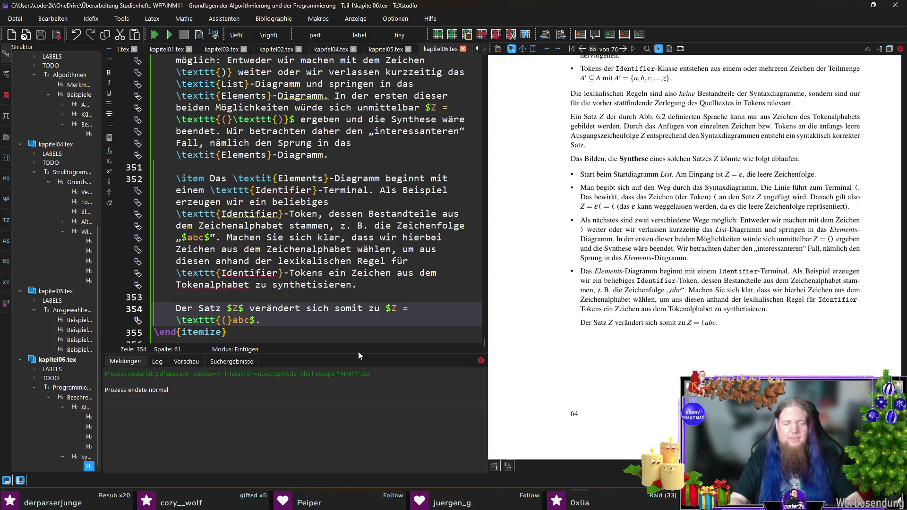
# Add the comment '% TODO: Hier weiter schreiben.', recompile, and open Git Bash in the project folder
pyautogui.press('Return')
pyautogui.press('Return')
pyautogui.write('% TODO: H')
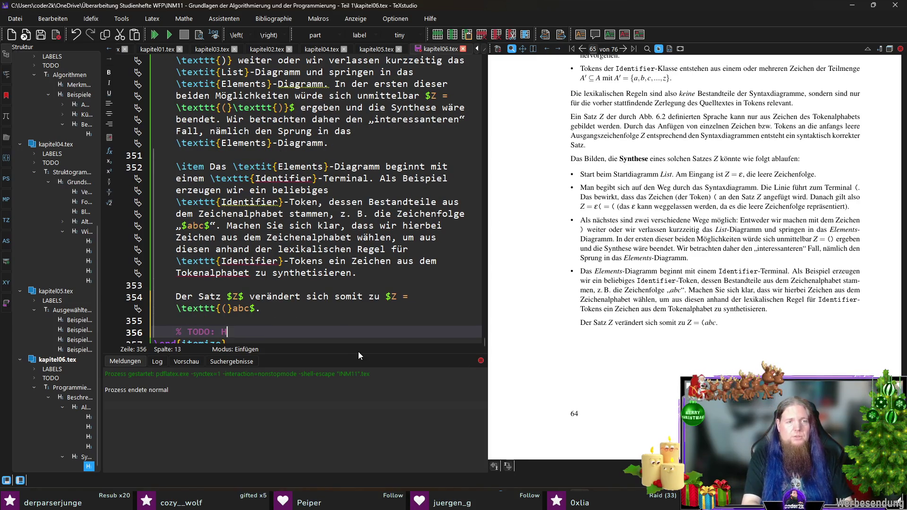
pyautogui.write('ier weiter schreibe')
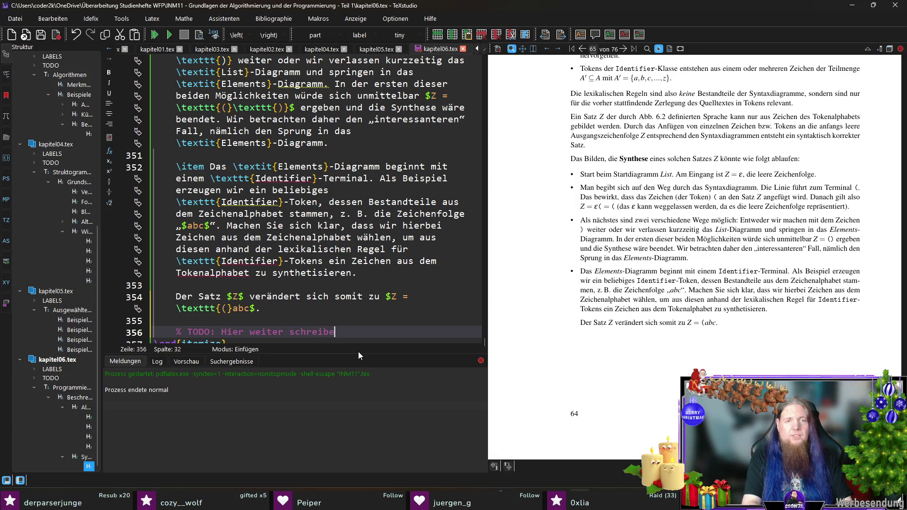
pyautogui.write('n.')
pyautogui.press('Down')
pyautogui.press('Down')
pyautogui.press('F5')
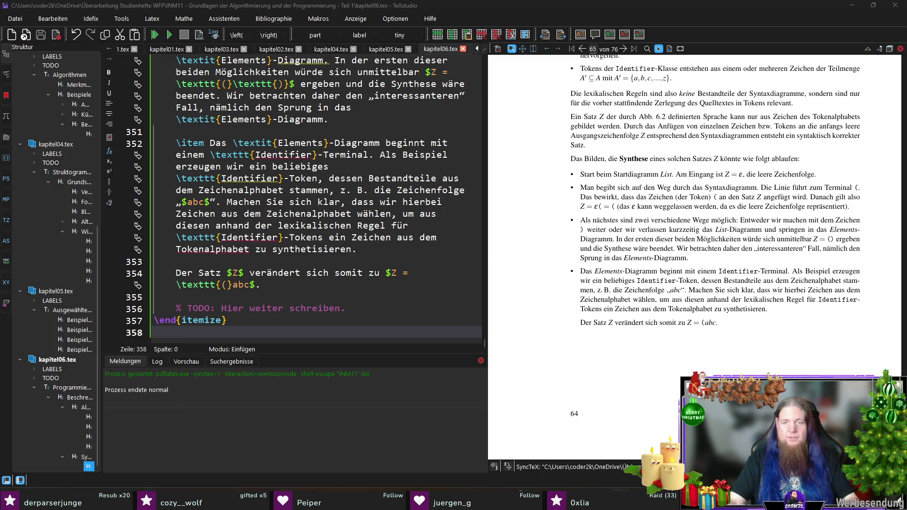
pyautogui.press('super+1')
# Stage all changes and commit them with the message '2026-01-16'
pyautogui.write('git add .')
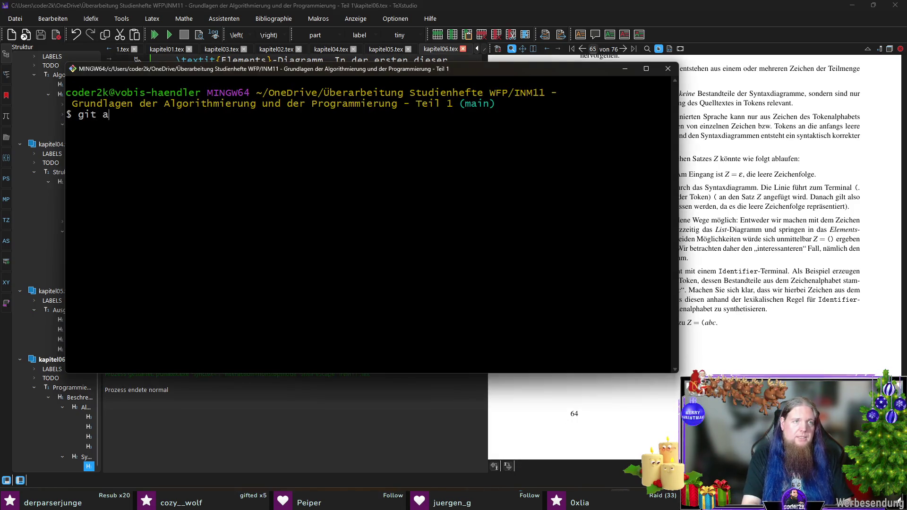
pyautogui.press('Return')
pyautogui.write('git co')
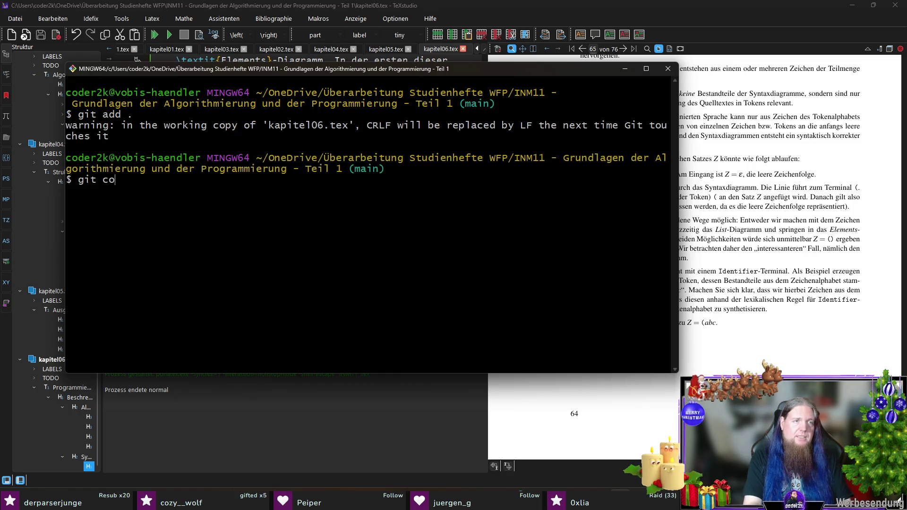
pyautogui.write('mmit -m "2')
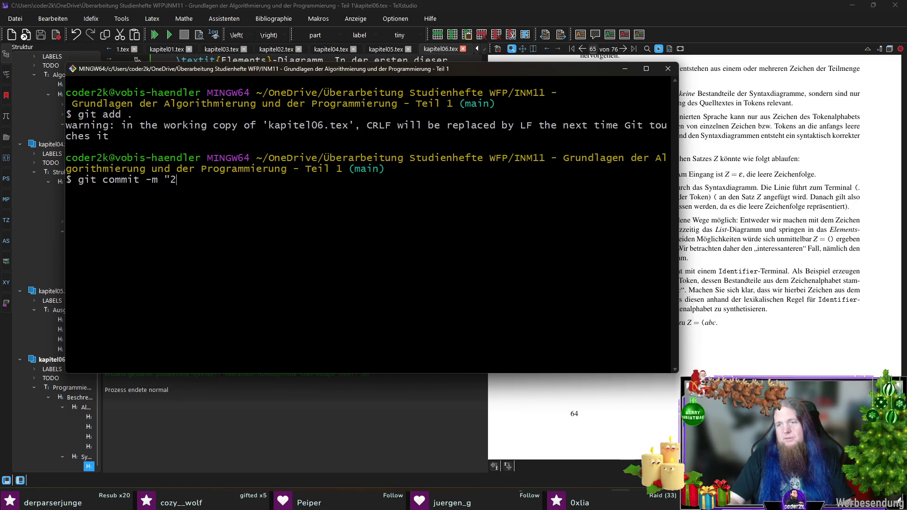
pyautogui.write('026-01-16"')
pyautogui.press('Return')
# Push the commit to the remote and exit Git Bash
pyautogui.write('git push')
pyautogui.press('Return')
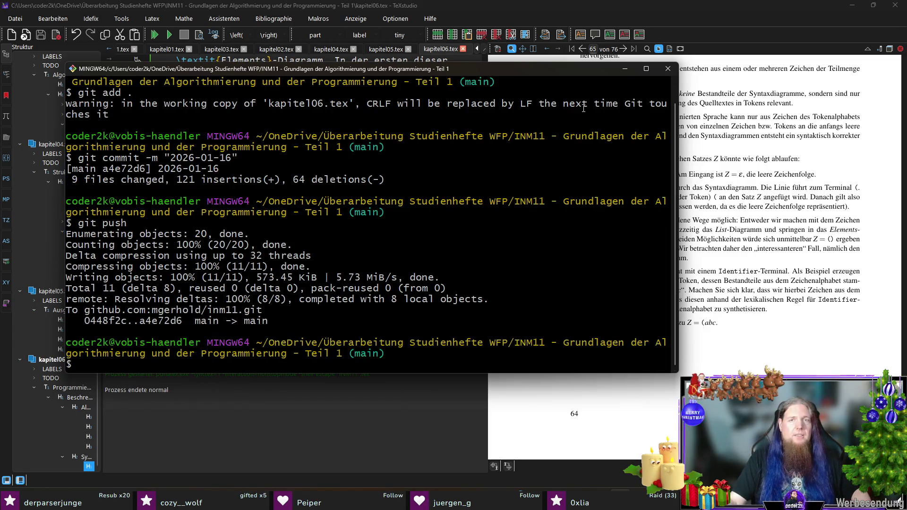
pyautogui.write('exit')
pyautogui.press('Return')
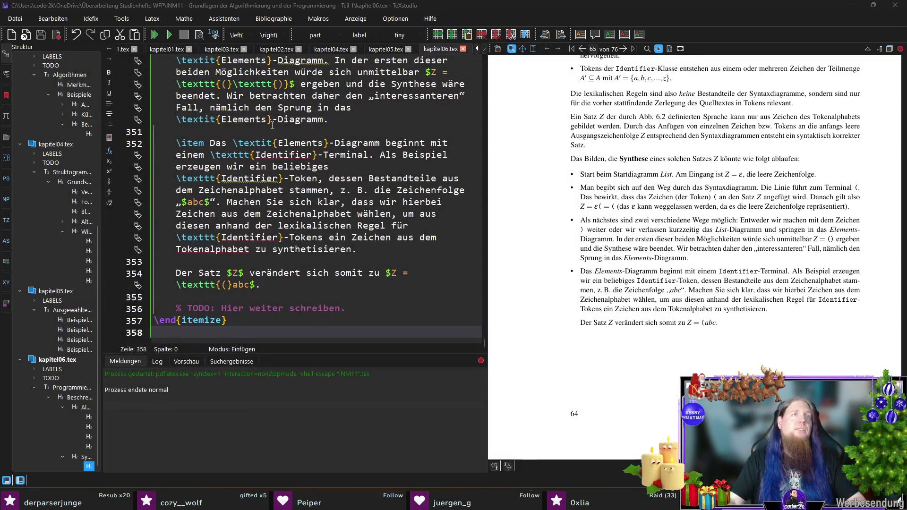